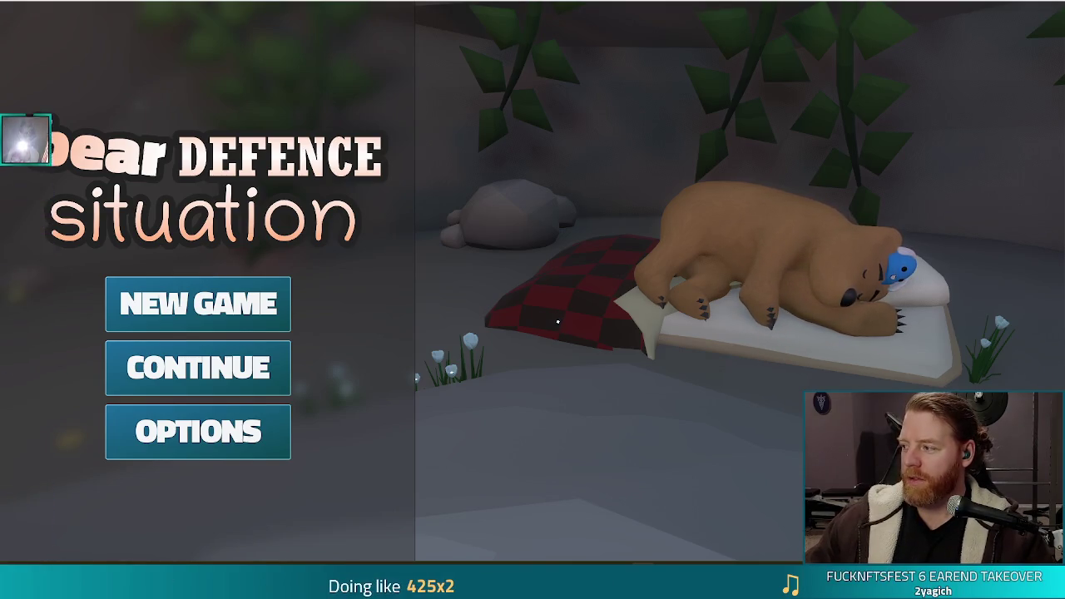
- Adjust the volume, start a new game on the battle map, and view the 8 of Fire's Ballista Tower details
key(XF86AudioRaiseVolume)
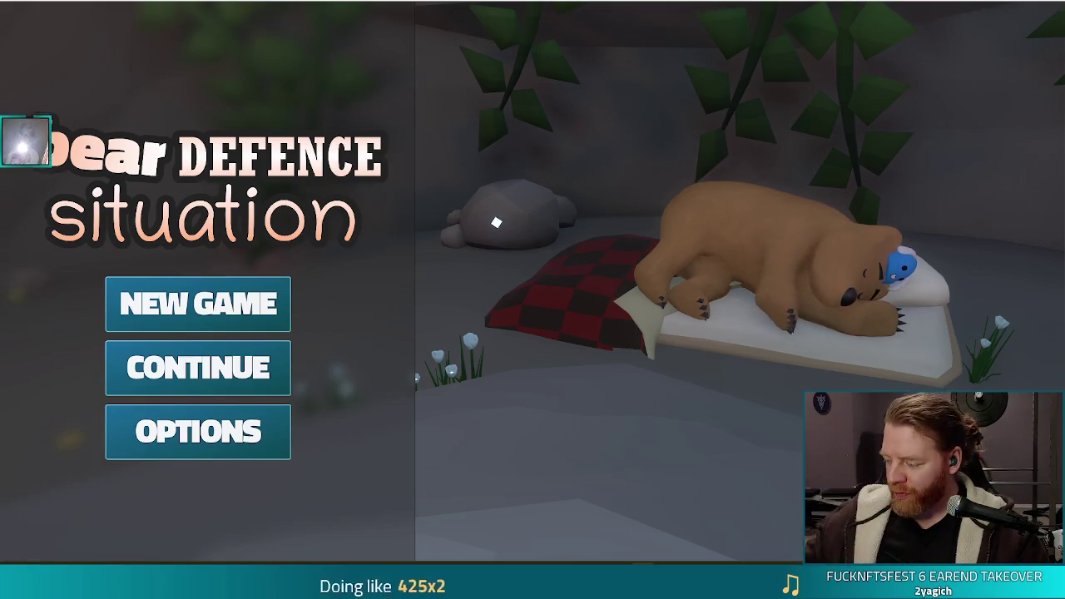
key(XF86AudioLowerVolume)
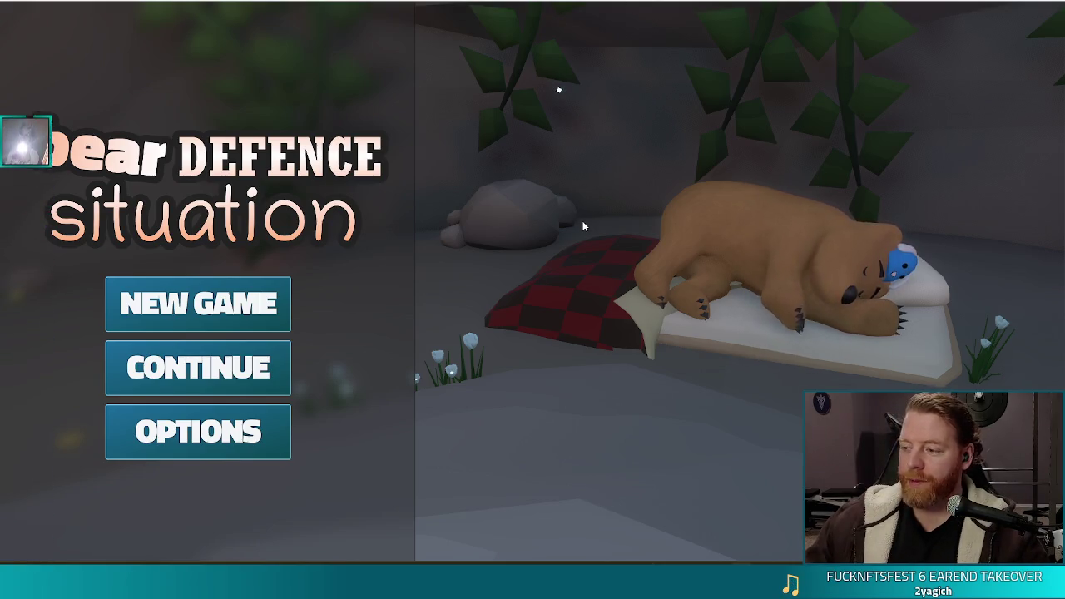
click(180, 304)
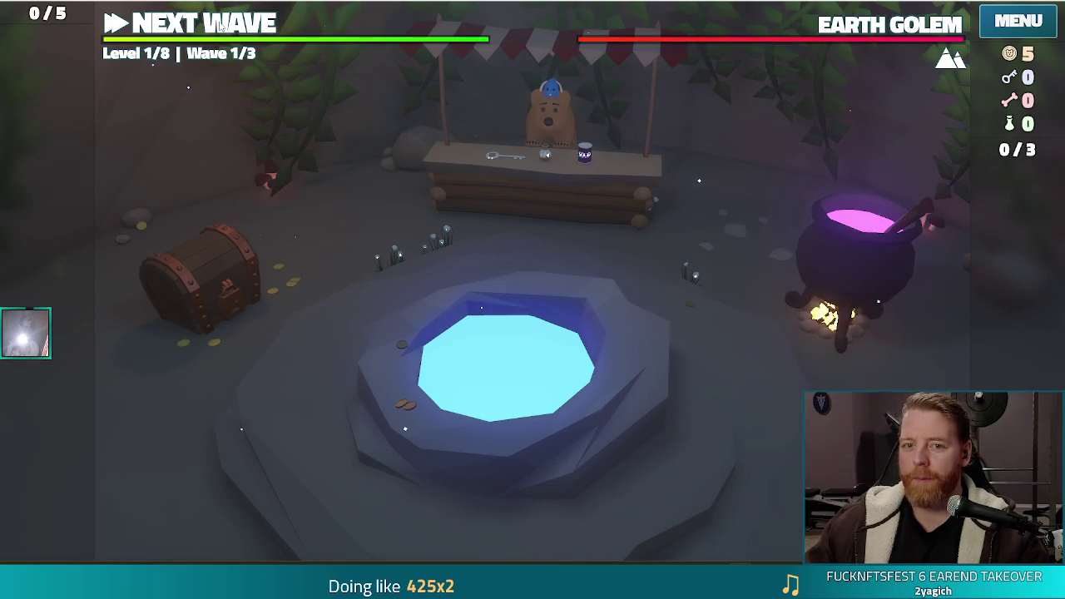
click(567, 305)
click(529, 503)
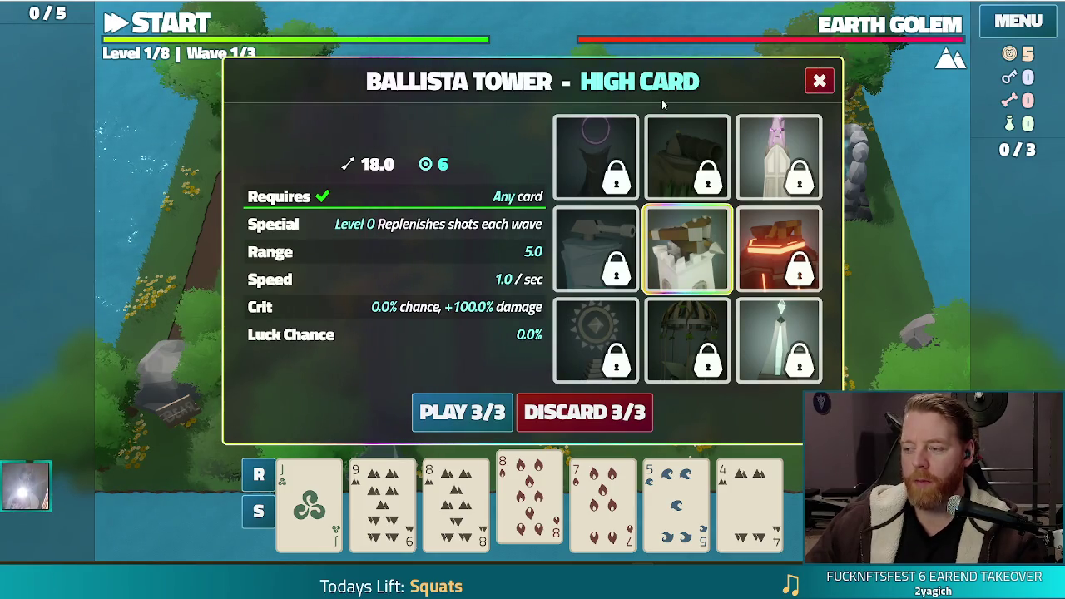
mouse_move(680, 139)
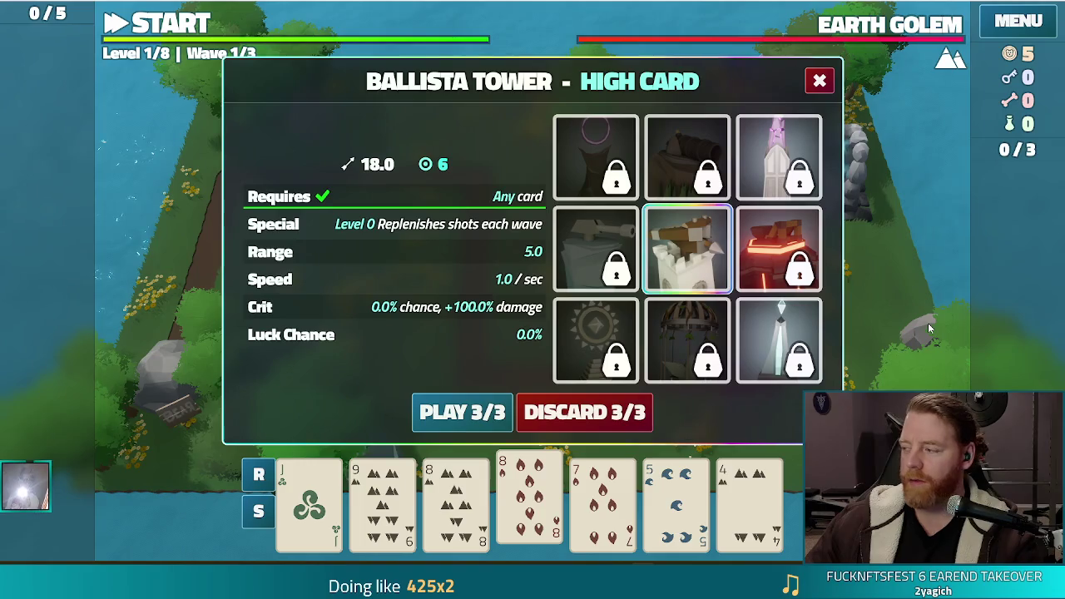
- Close the Ballista Tower details, quit the game, and relaunch it as a debug run from Godot
click(820, 81)
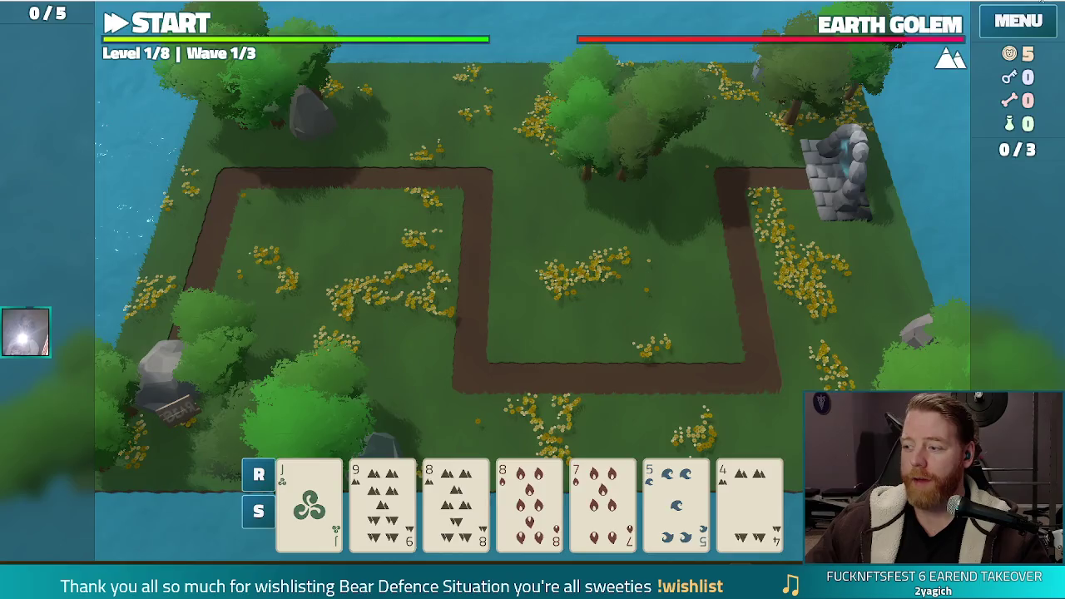
key(alt+F4)
click(894, 14)
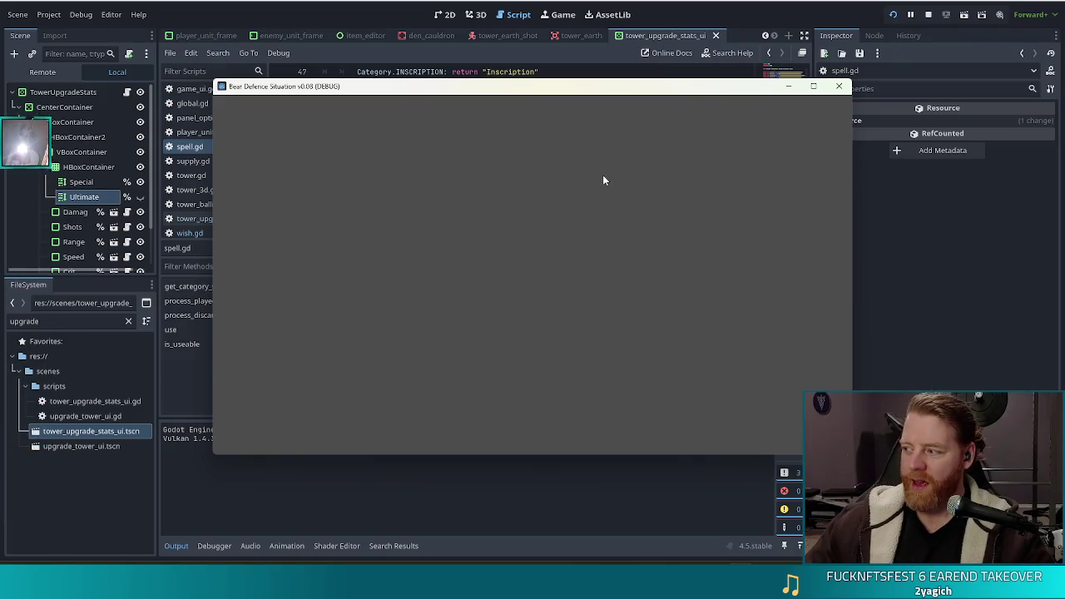
- Start a new debug game, open the Cauldron panel, and shift the game window up and left
click(340, 289)
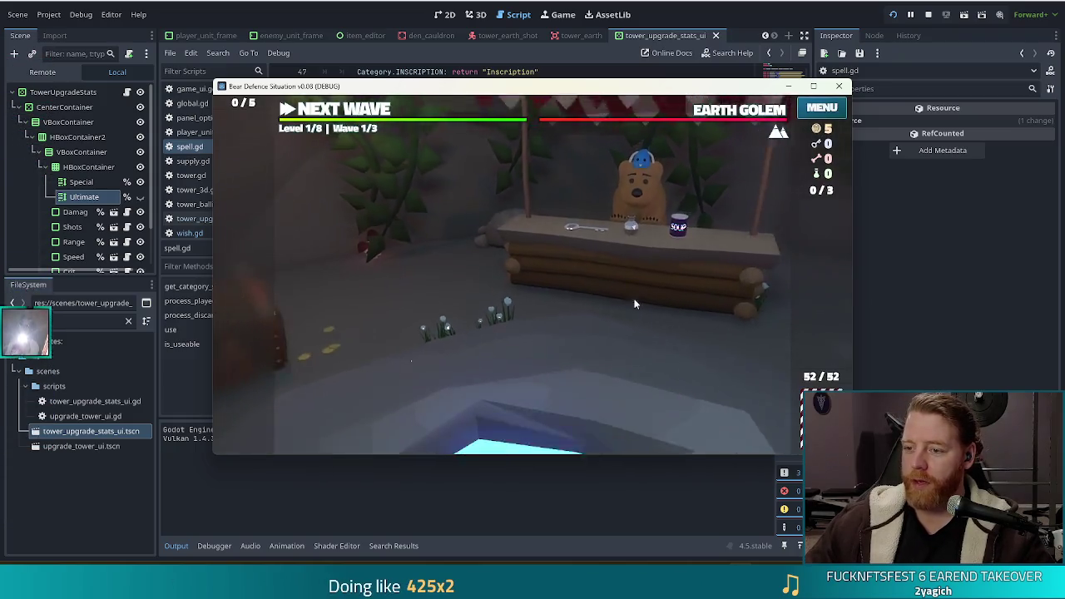
click(748, 274)
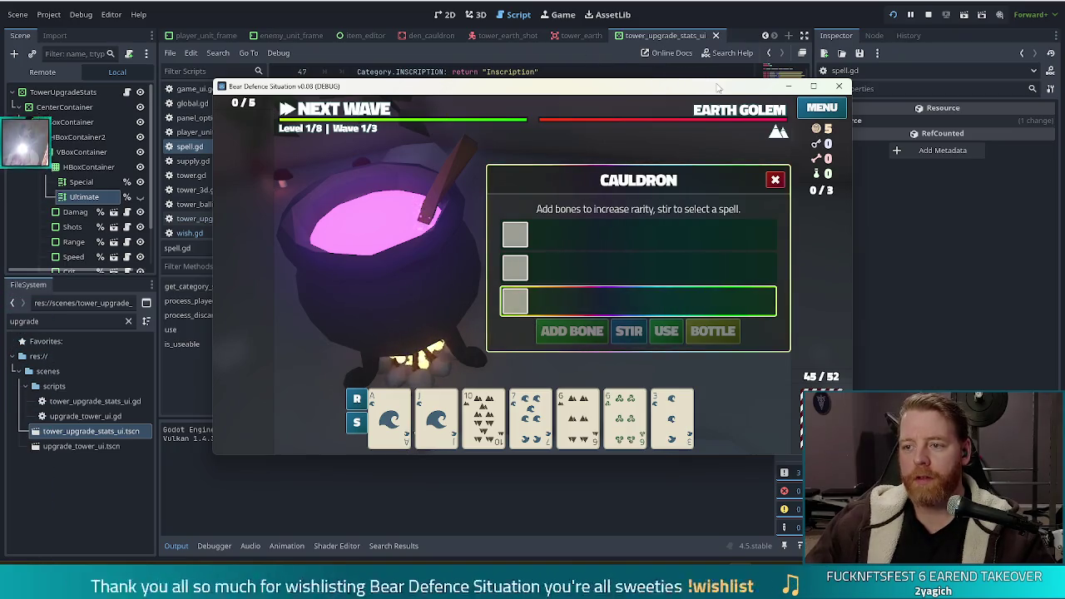
drag(655, 80, 610, 68)
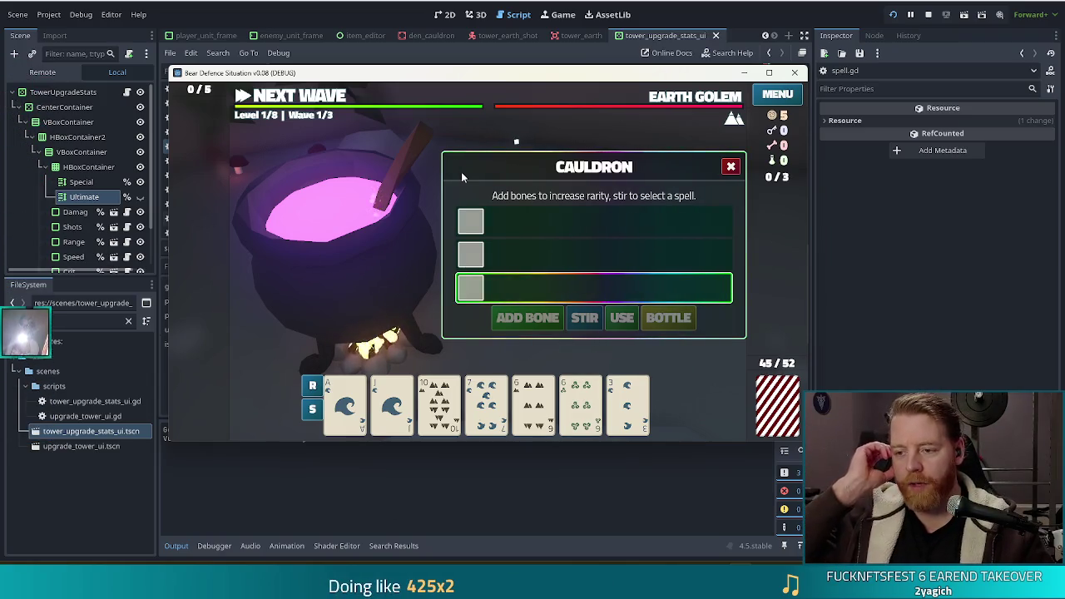
mouse_move(572, 76)
mouse_down()
mouse_move(470, 62)
mouse_move(570, 98)
mouse_move(572, 56)
mouse_up()
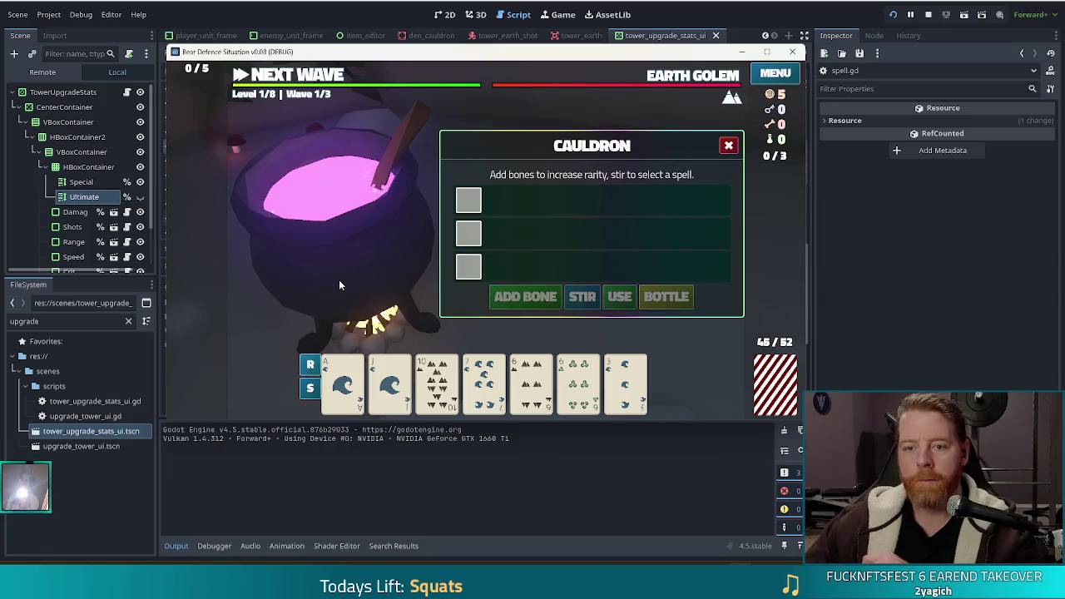
drag(766, 54, 686, 66)
- Resize and reposition the game window so the Godot editor shows beside it
click(686, 66)
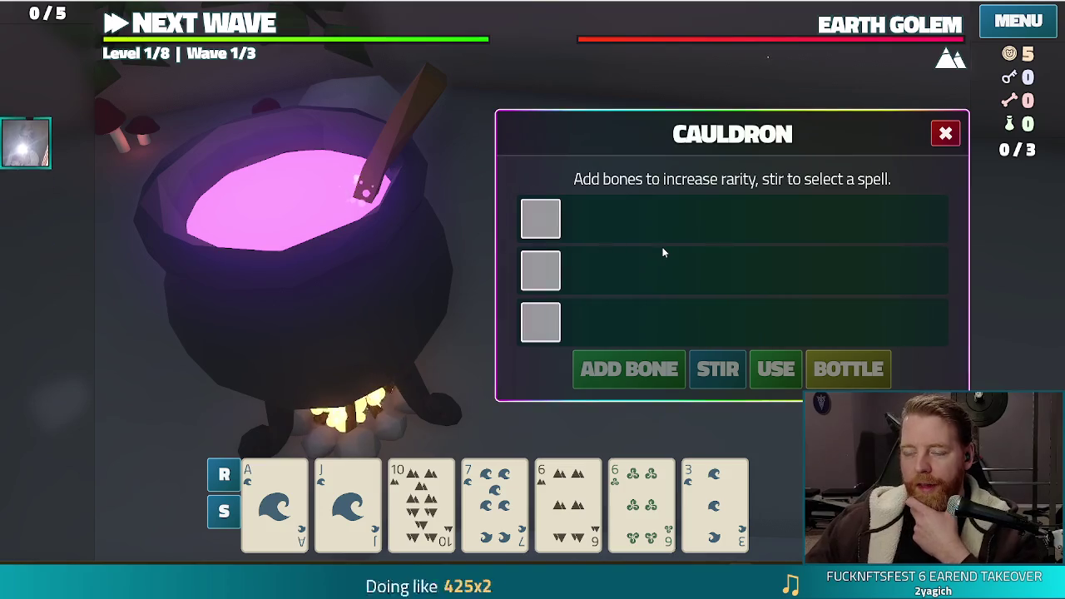
key(super+Down)
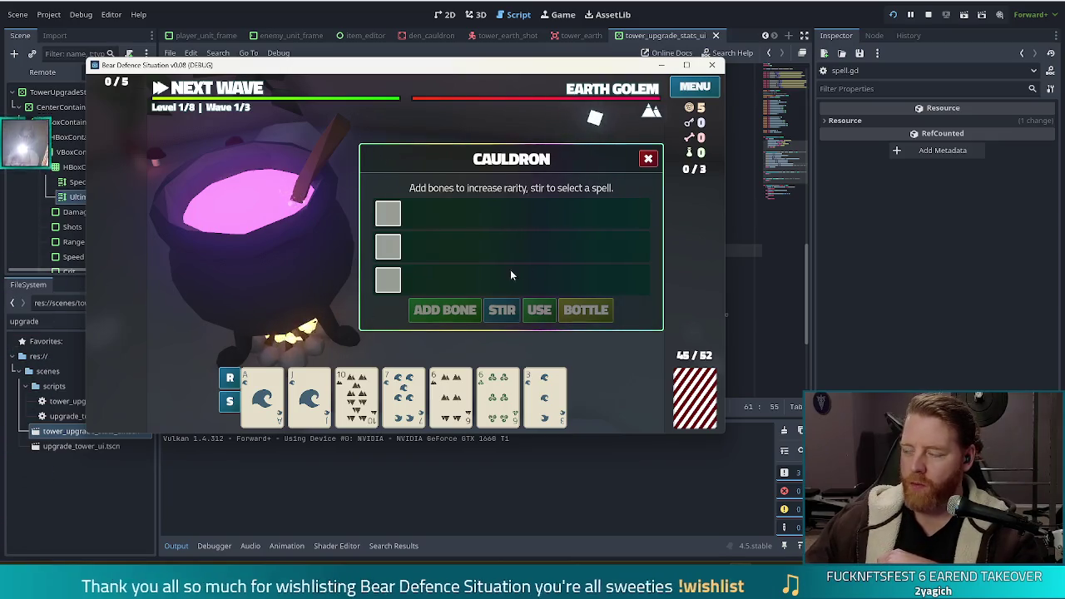
mouse_move(422, 72)
mouse_down()
mouse_move(376, 49)
mouse_move(380, 23)
mouse_up()
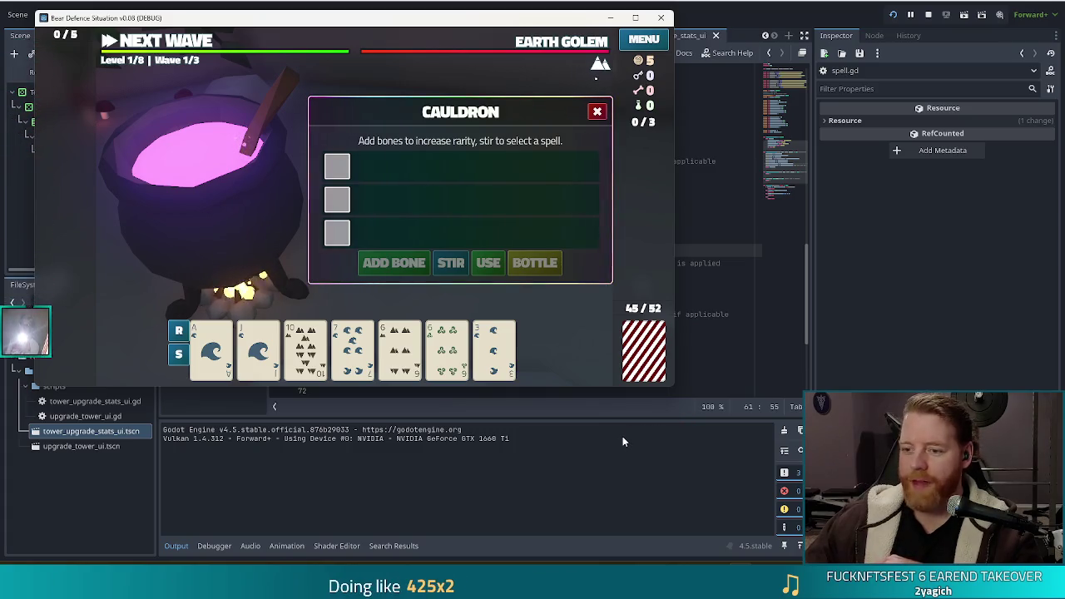
mouse_move(671, 386)
mouse_down()
mouse_move(832, 466)
mouse_move(864, 543)
mouse_move(744, 537)
mouse_move(1064, 537)
mouse_move(1036, 541)
mouse_move(1044, 434)
mouse_up()
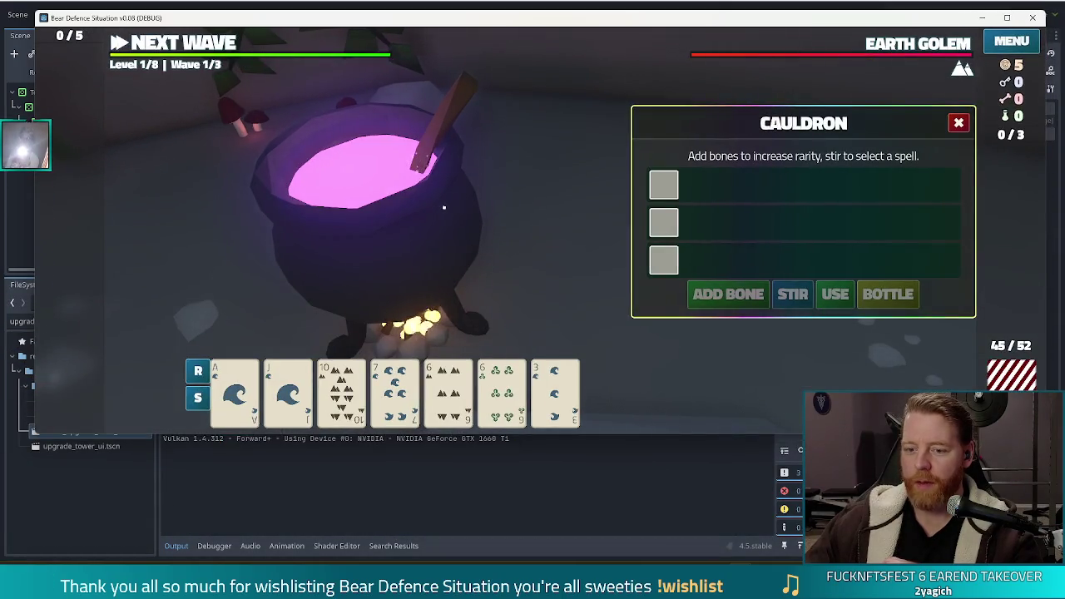
drag(663, 18, 653, 53)
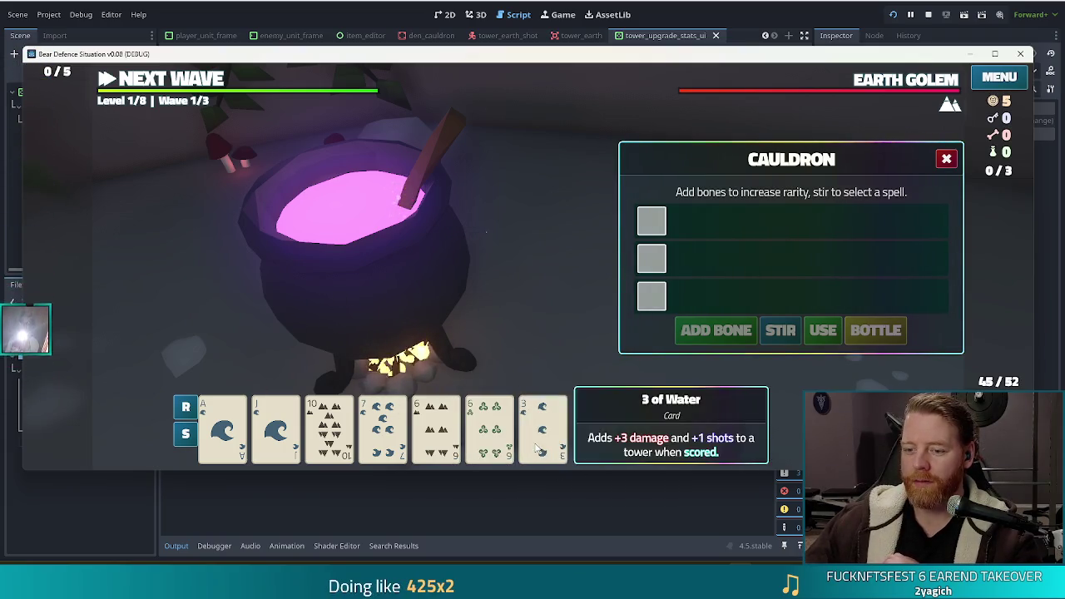
- Preview a card's Ballista Tower upgrade, then the Jack of Water card's Ballista Tower details
click(497, 445)
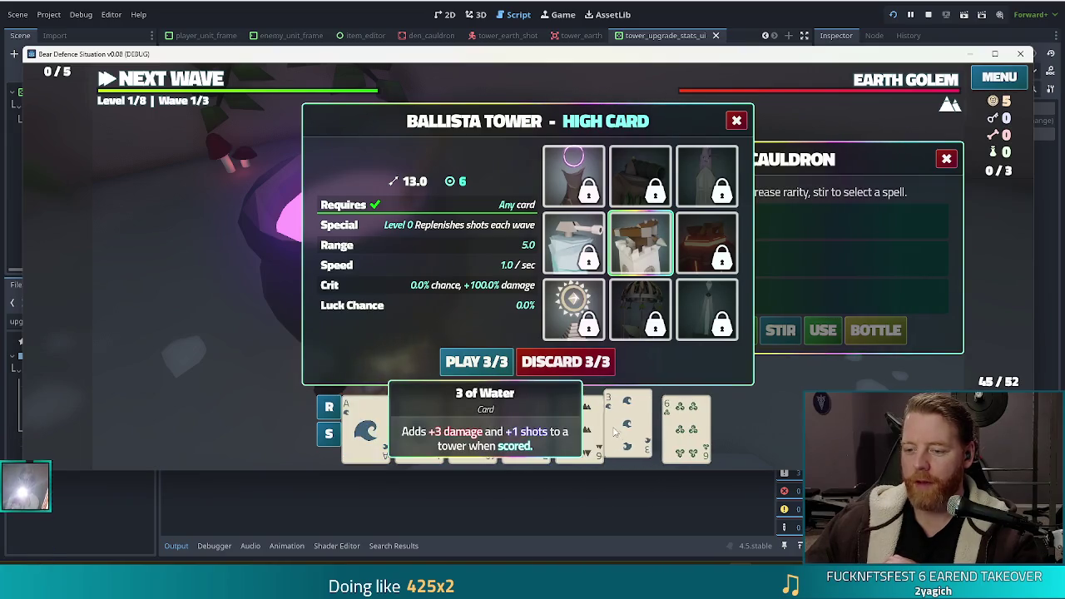
key(Escape)
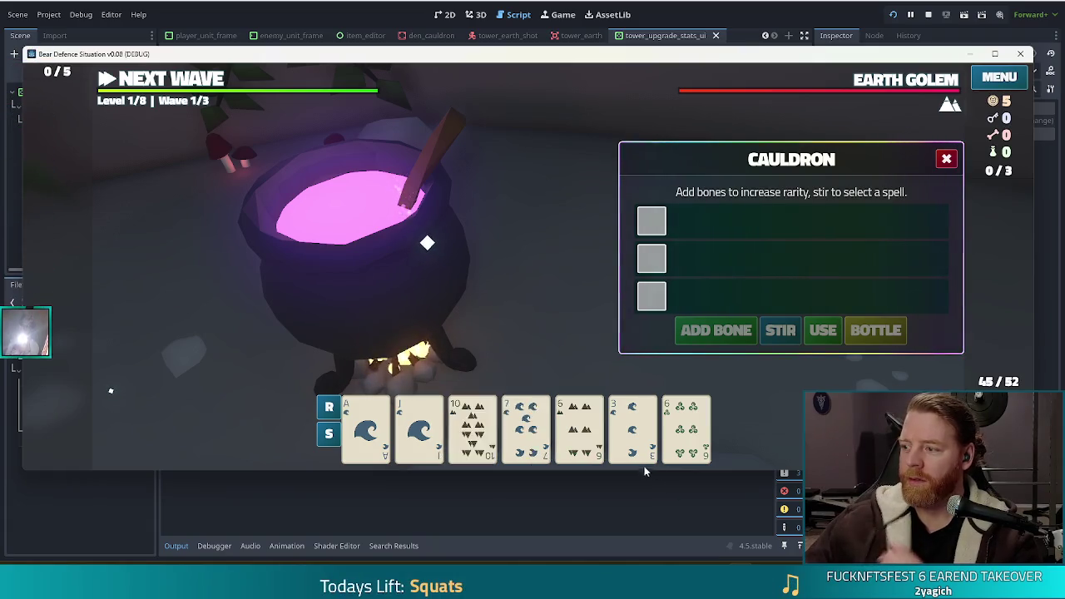
click(410, 426)
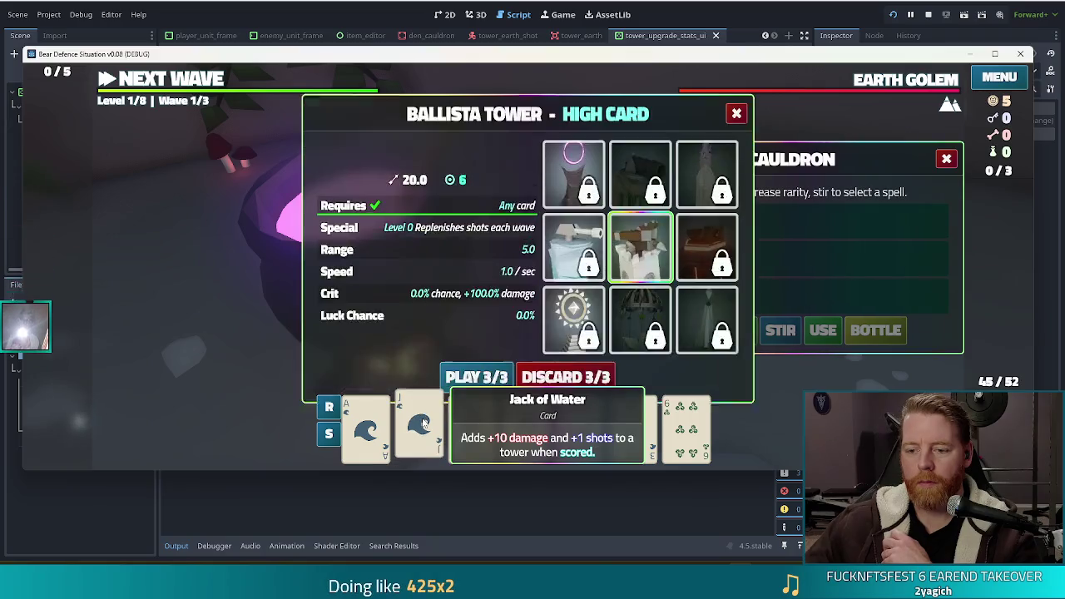
key(Escape)
click(424, 426)
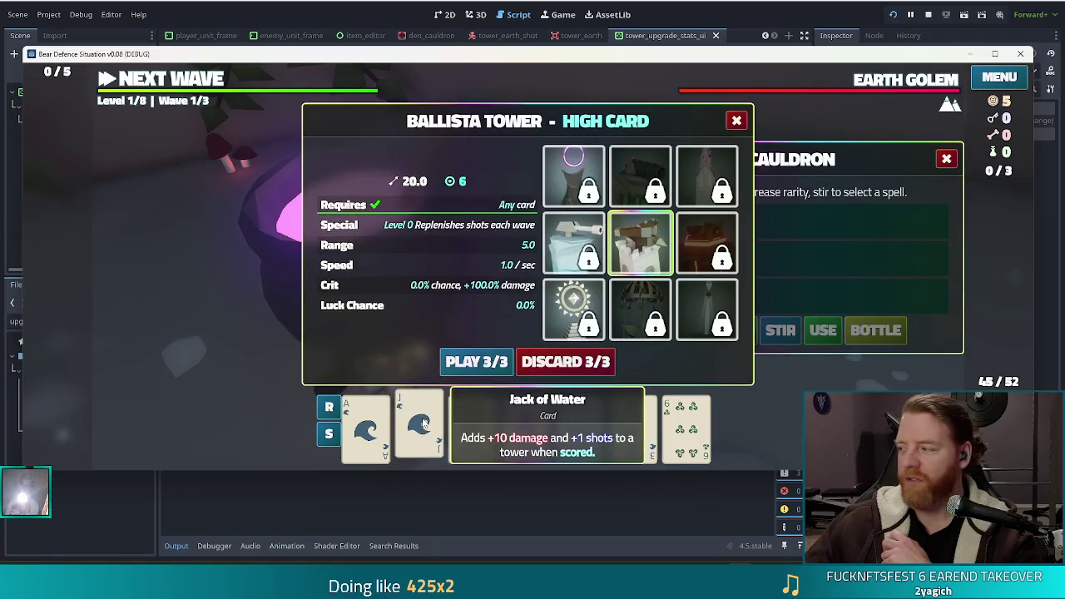
key(Escape)
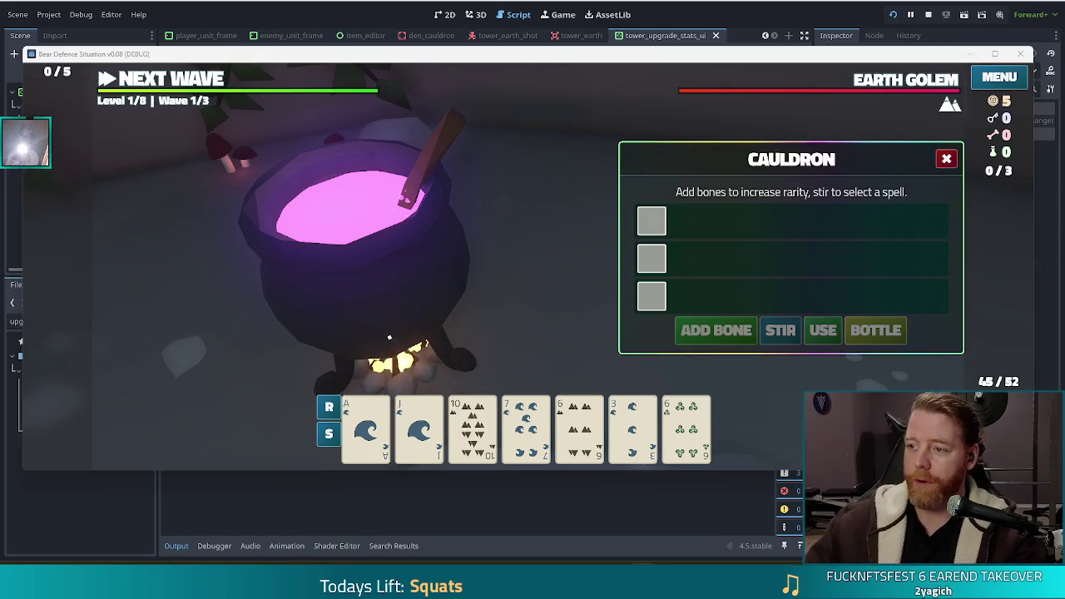
- Stop the game with F8 and inspect the range and speed multiplier lines of process_played_card in spell.gd
key(F8)
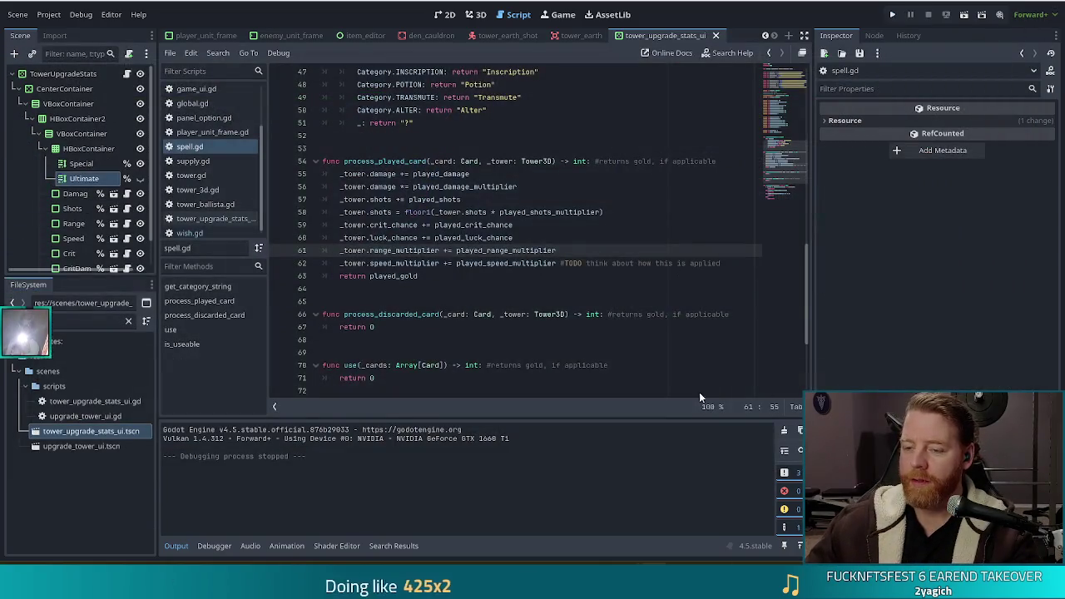
key(Down)
key(Down)
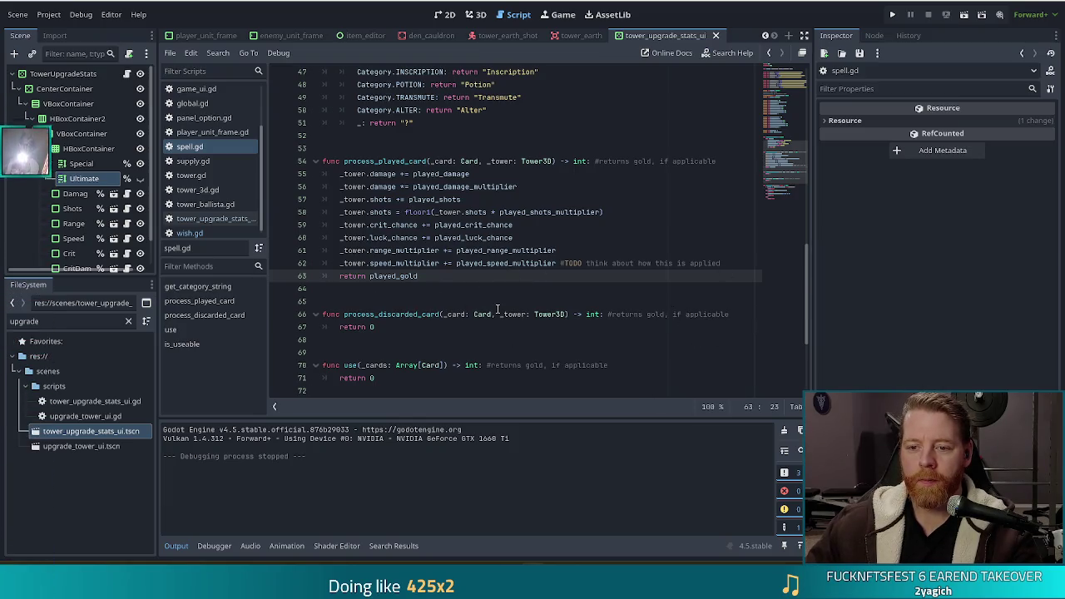
click(505, 250)
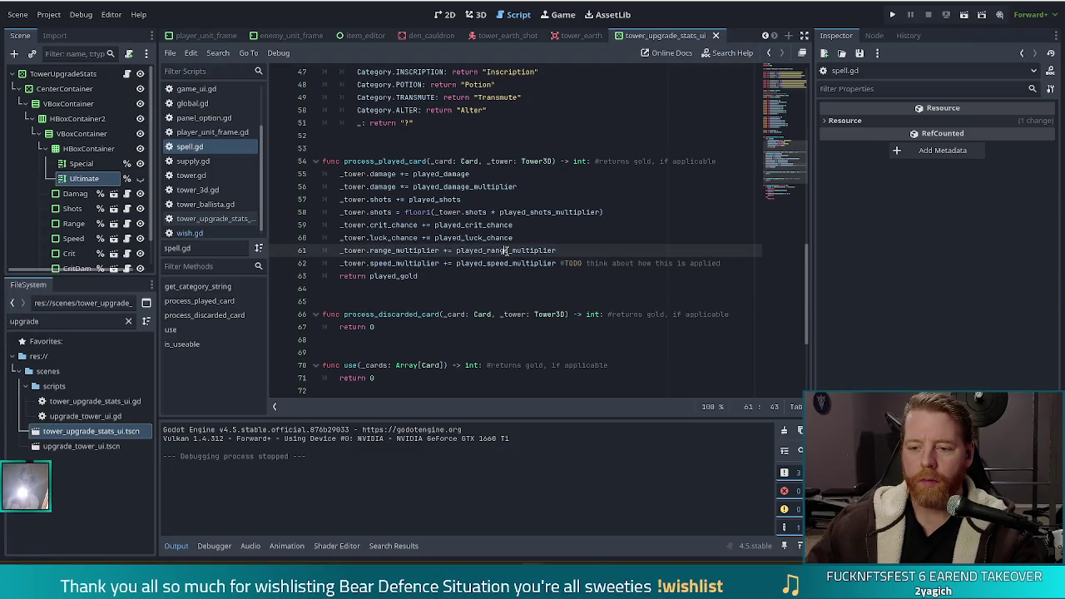
drag(438, 250, 456, 263)
click(459, 251)
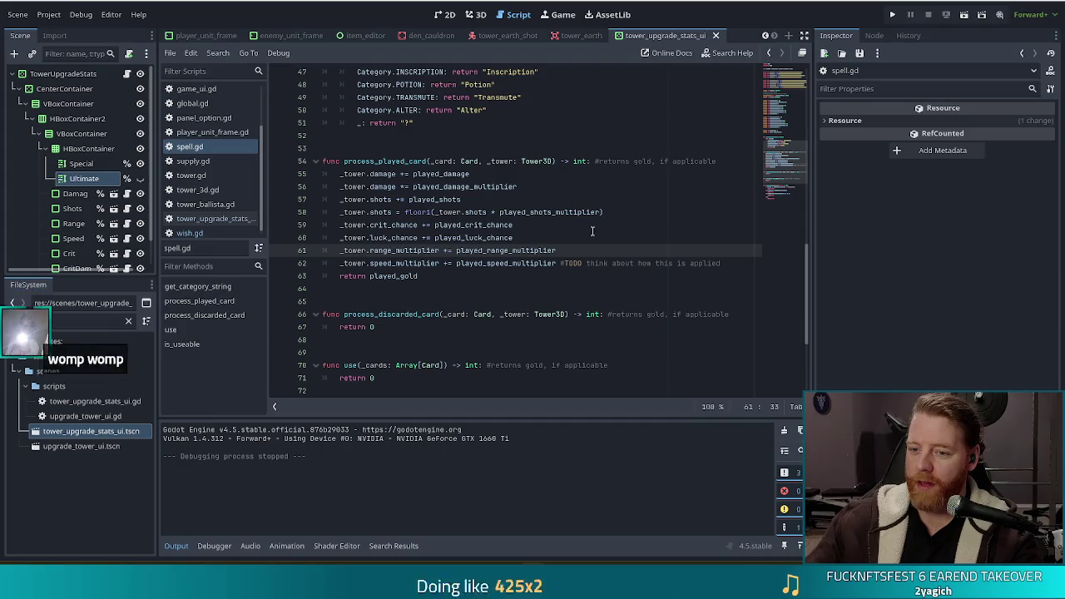
click(543, 250)
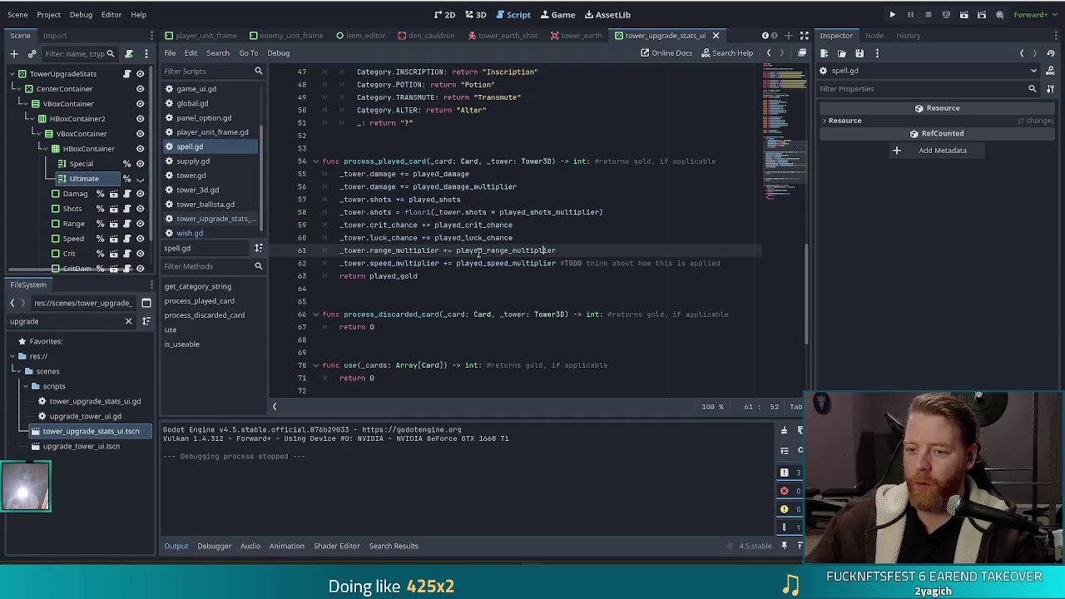
click(502, 263)
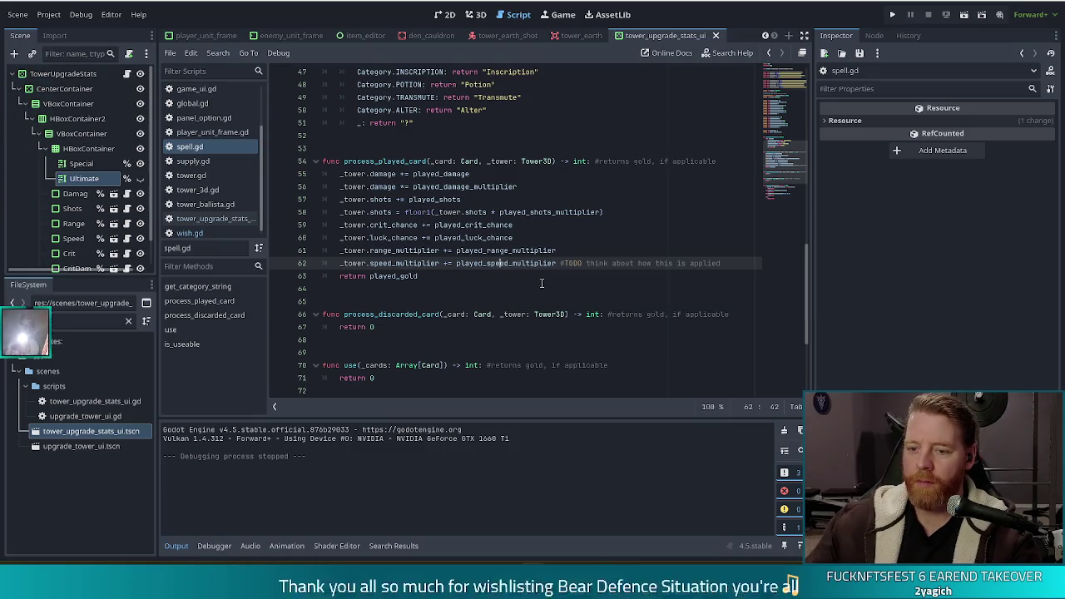
click(516, 263)
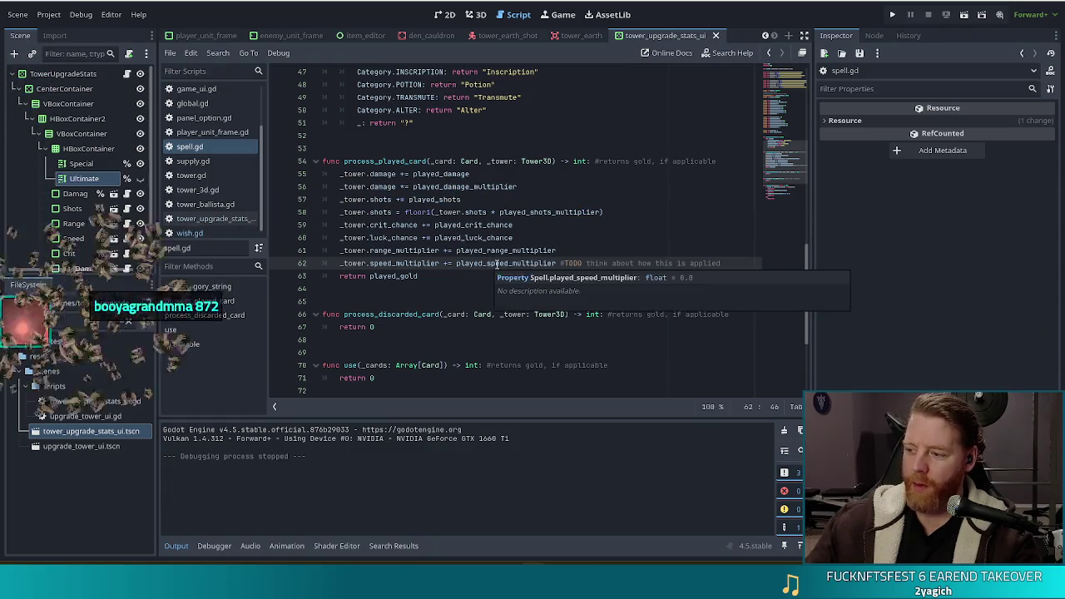
mouse_move(555, 263)
mouse_down()
mouse_move(542, 249)
mouse_move(341, 249)
mouse_move(402, 250)
mouse_up()
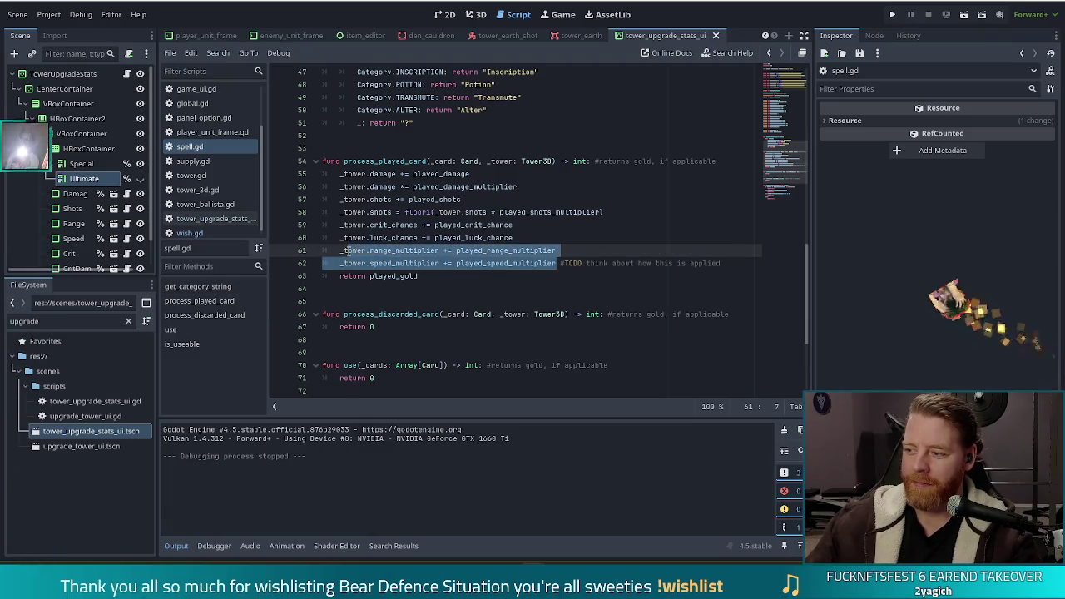
click(443, 249)
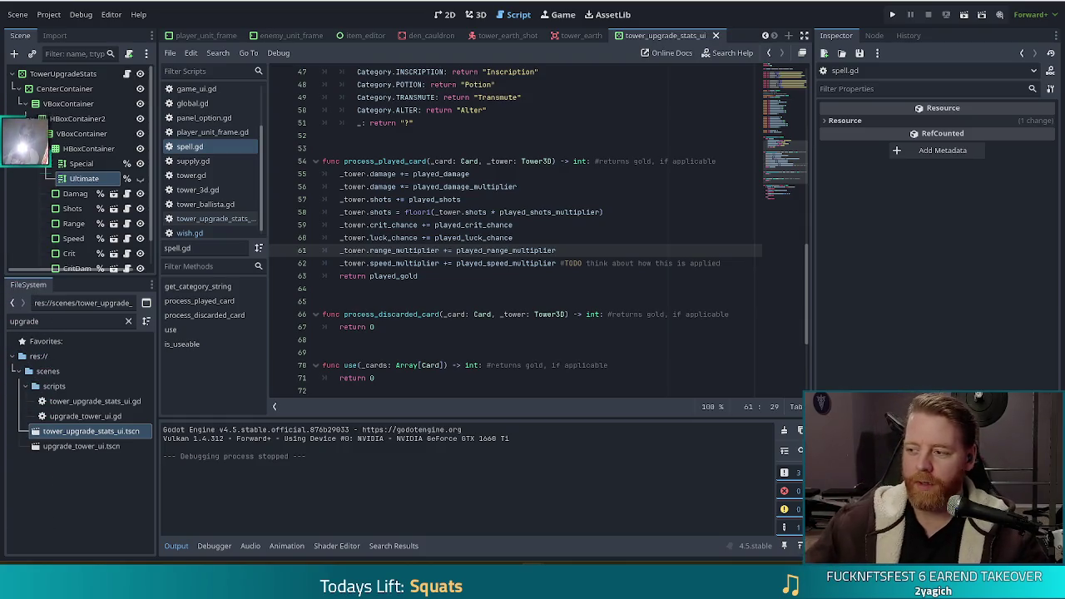
click(544, 161)
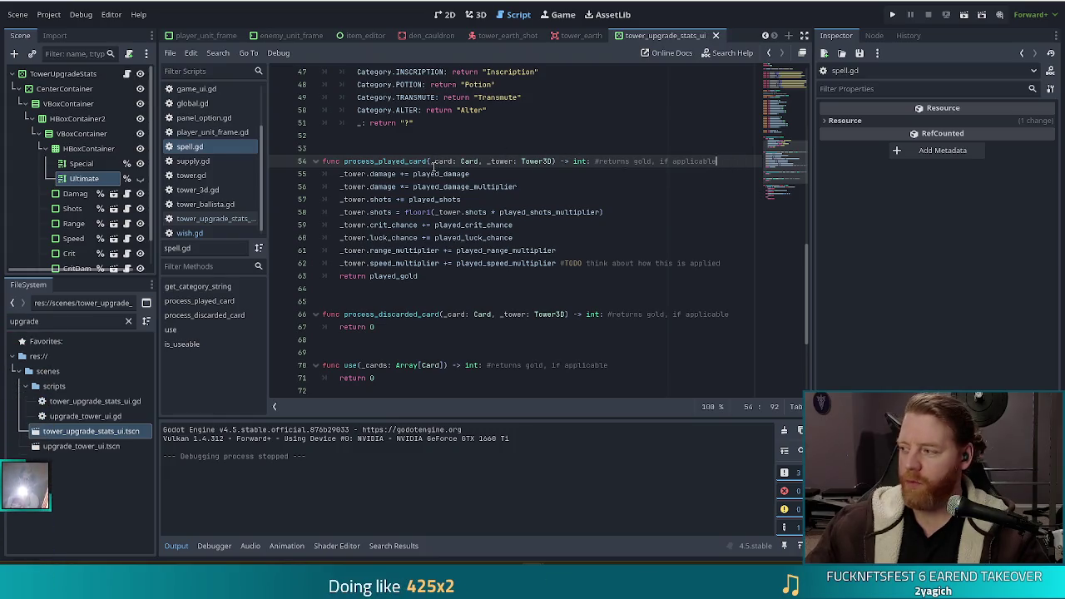
click(657, 200)
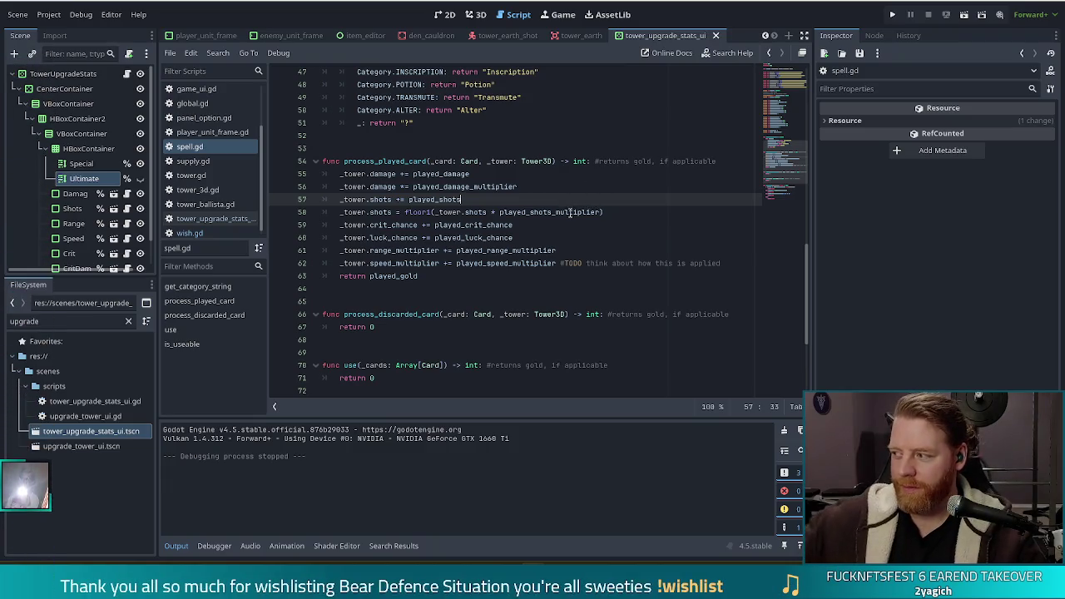
mouse_move(570, 212)
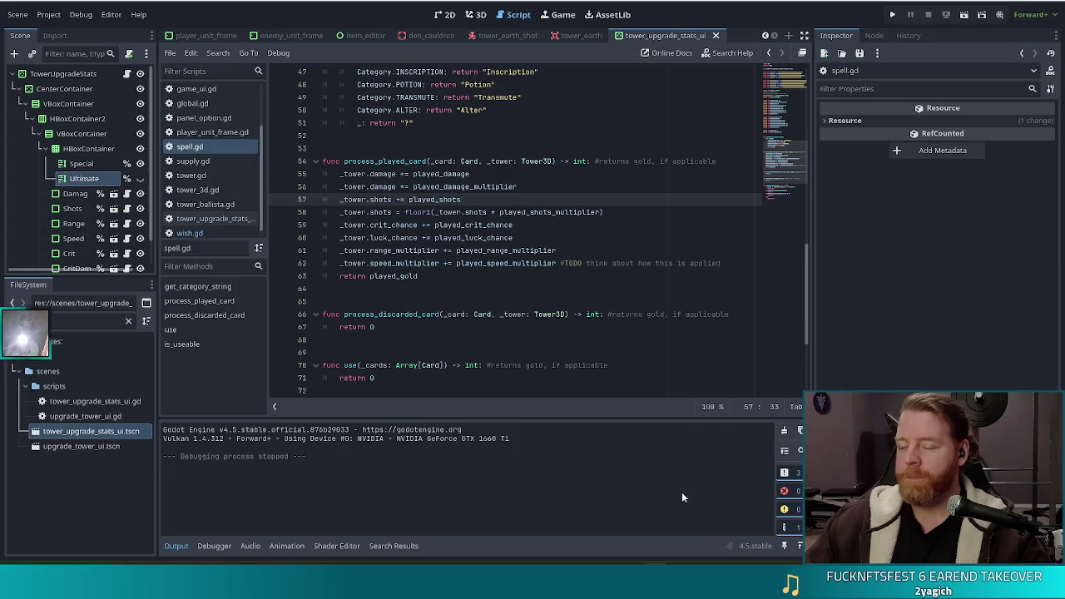
click(541, 186)
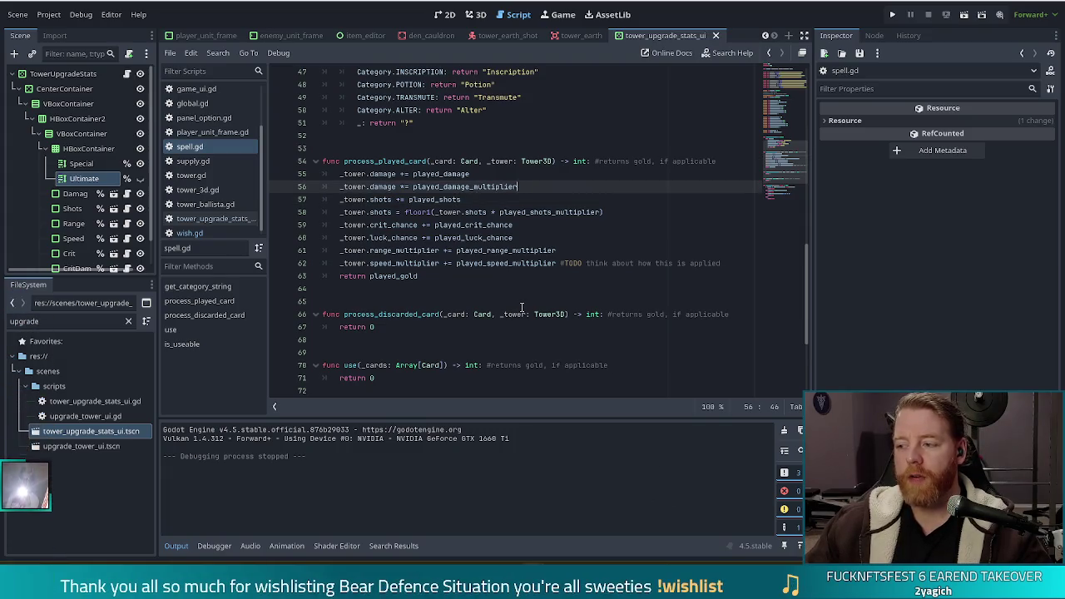
- Inspect the luck chance and speed multiplier lines, bringing up the played_luck_chance documentation tooltip
click(622, 241)
click(535, 263)
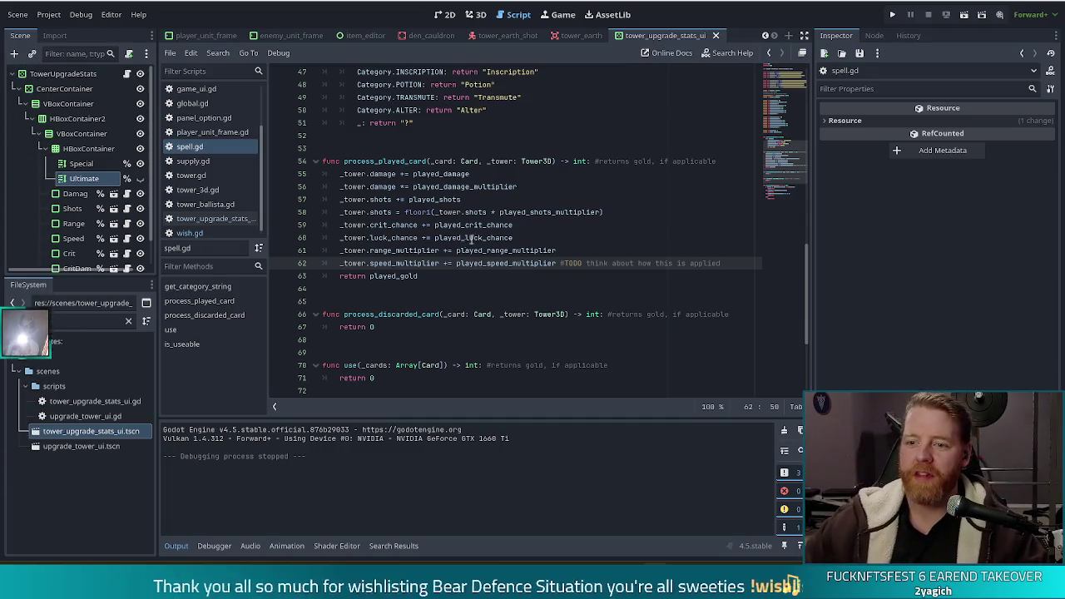
mouse_move(499, 237)
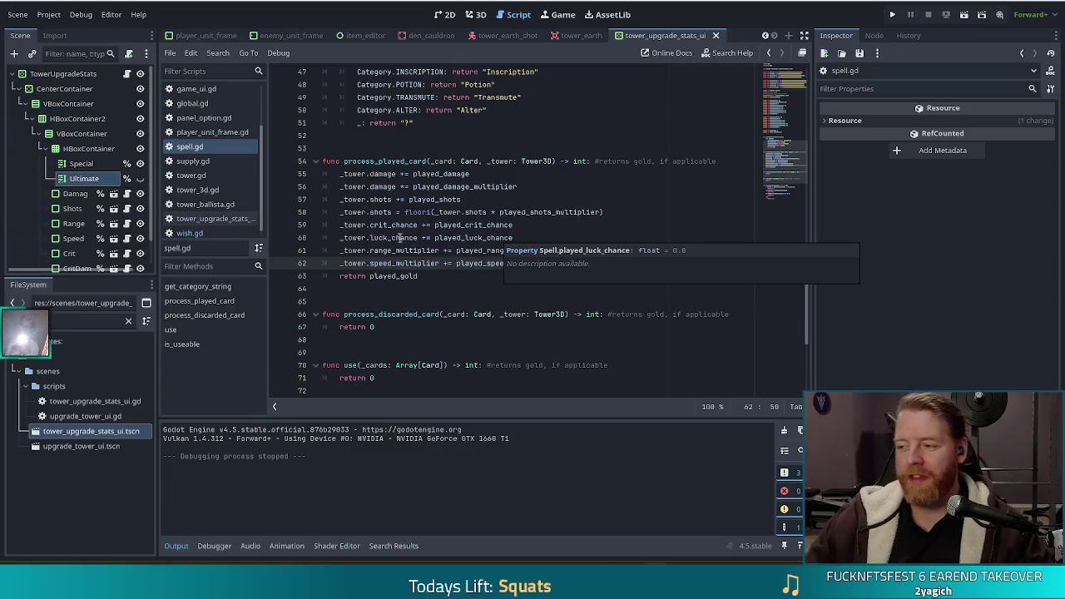
click(429, 278)
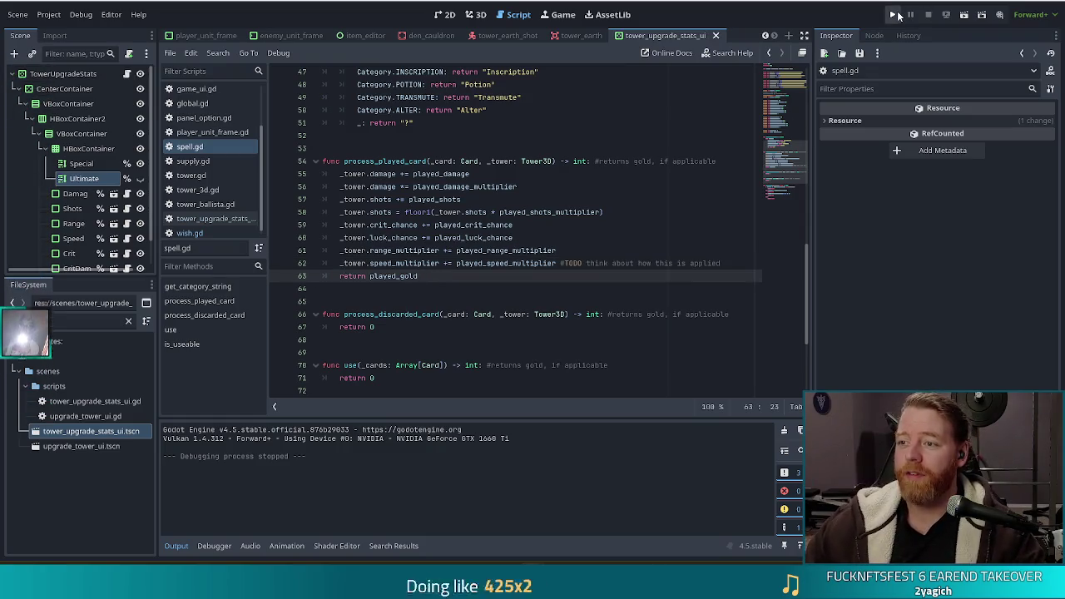
click(893, 15)
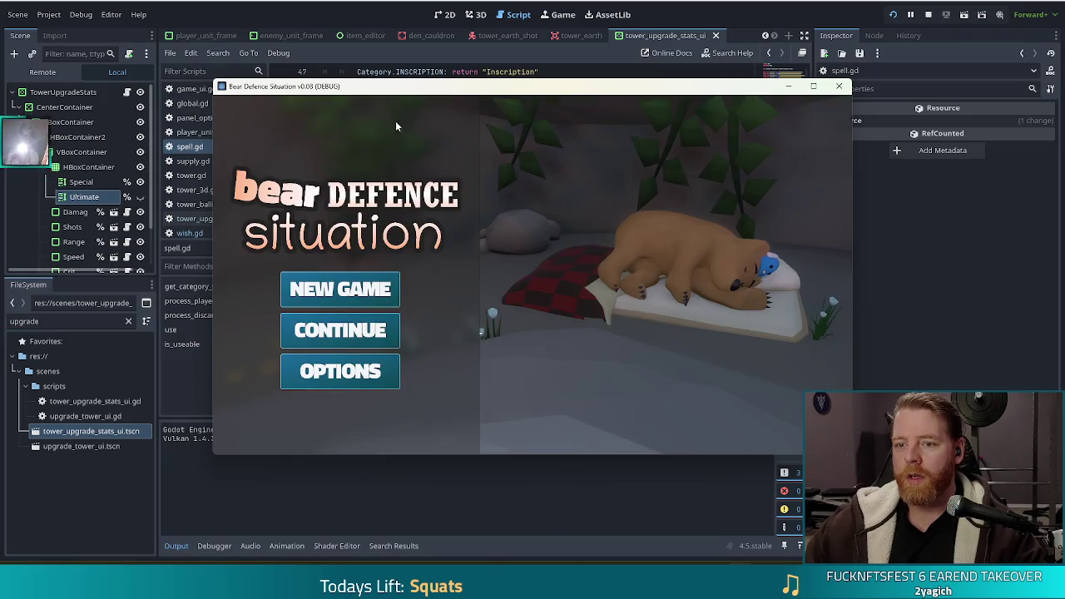
- Start a new game, clear the Wave Complete summaries through wave 3, and move the window up-left
click(394, 283)
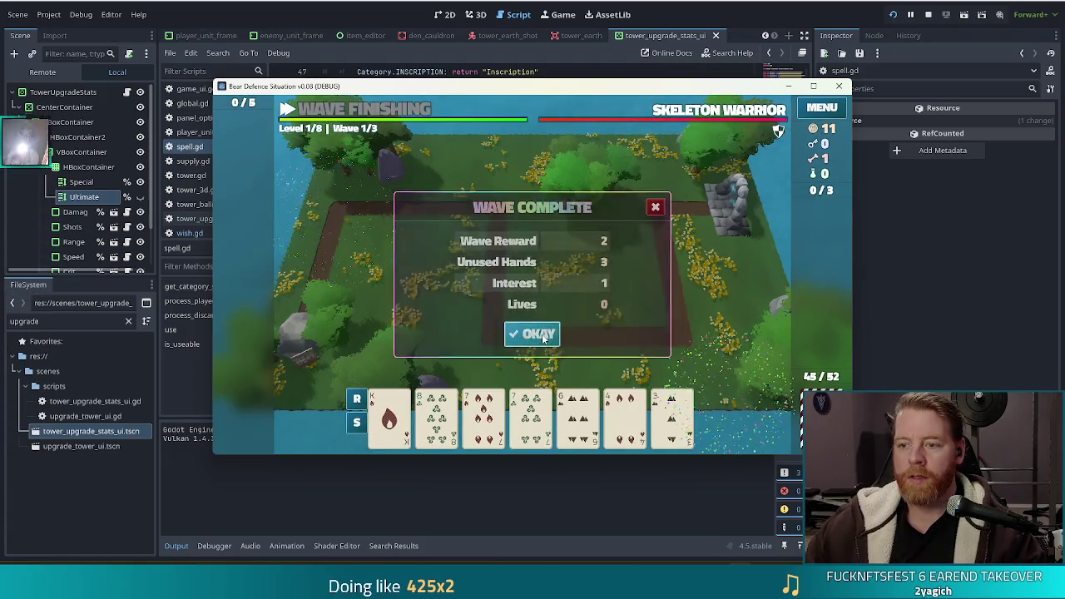
click(537, 332)
click(545, 334)
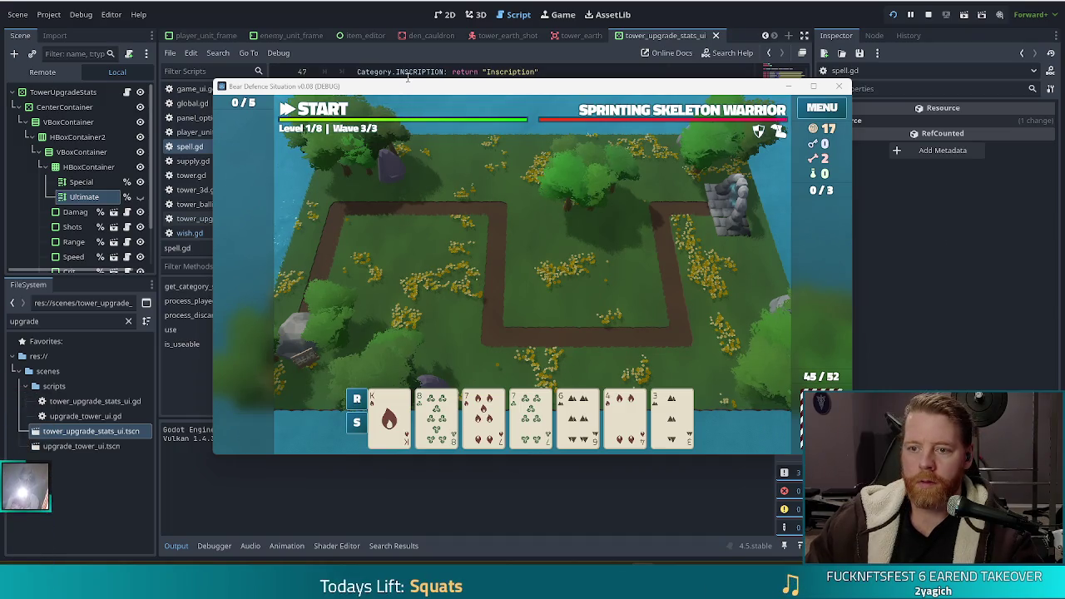
drag(463, 94, 418, 82)
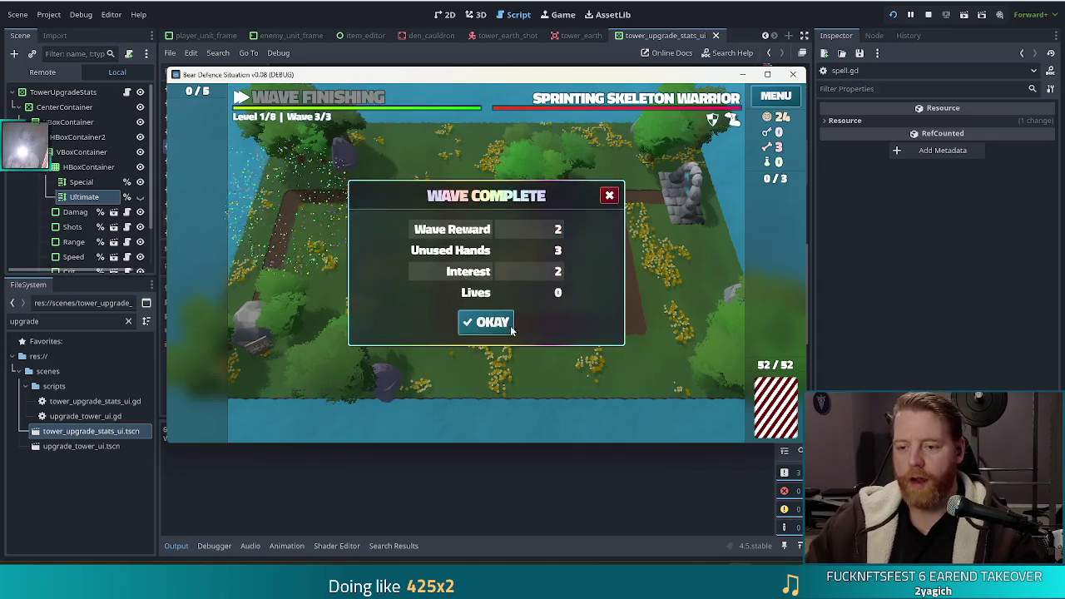
- Dismiss the last Wave Complete summary to continue into level 2
click(489, 326)
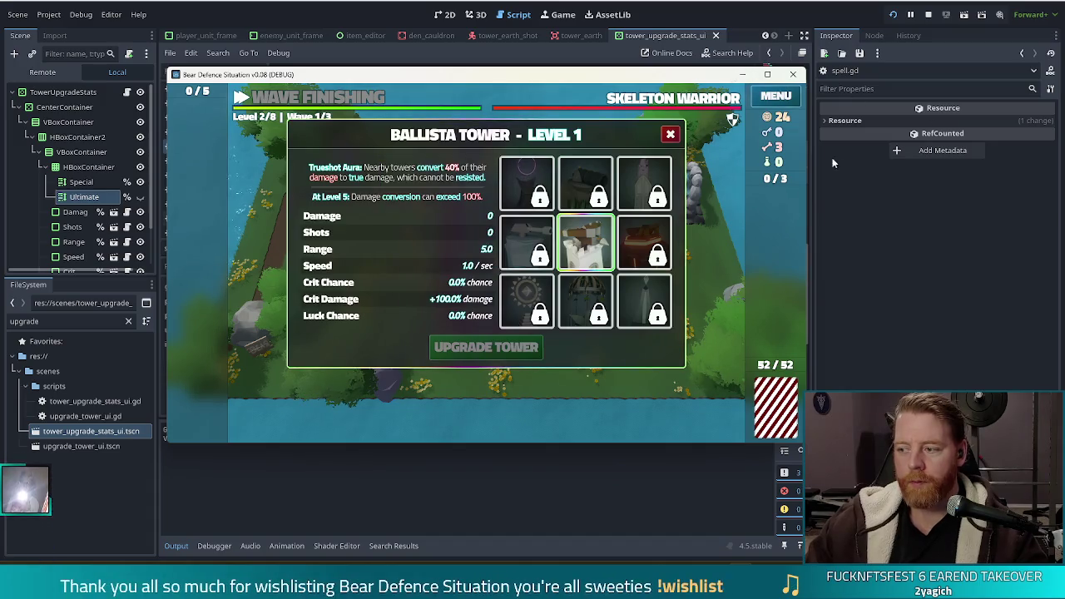
- Upgrade the Ballista Tower to level 2 and read the locked tower slots' descriptions
mouse_move(593, 243)
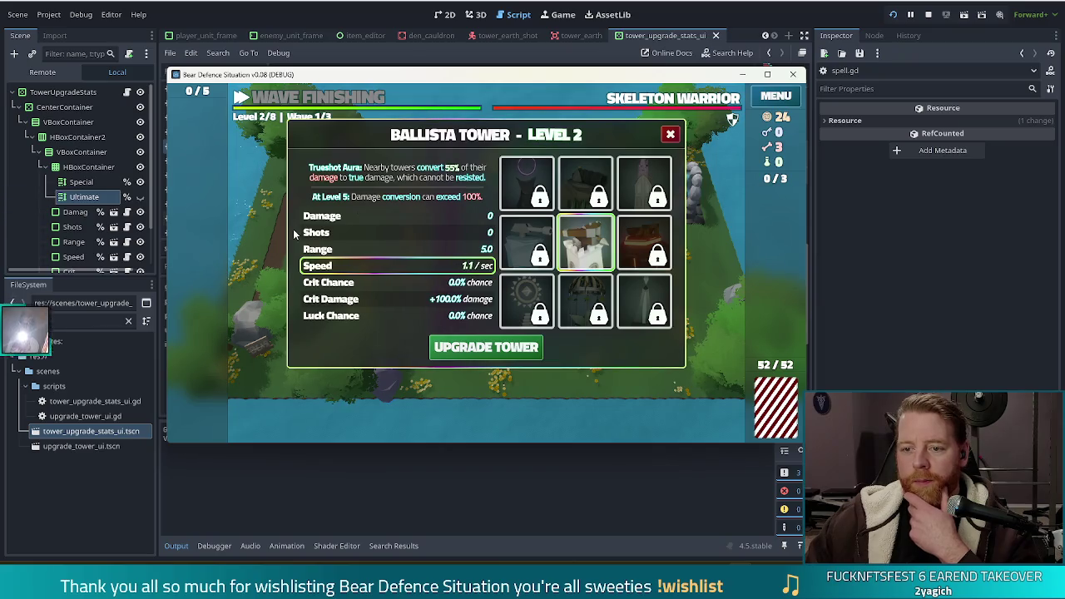
mouse_move(523, 234)
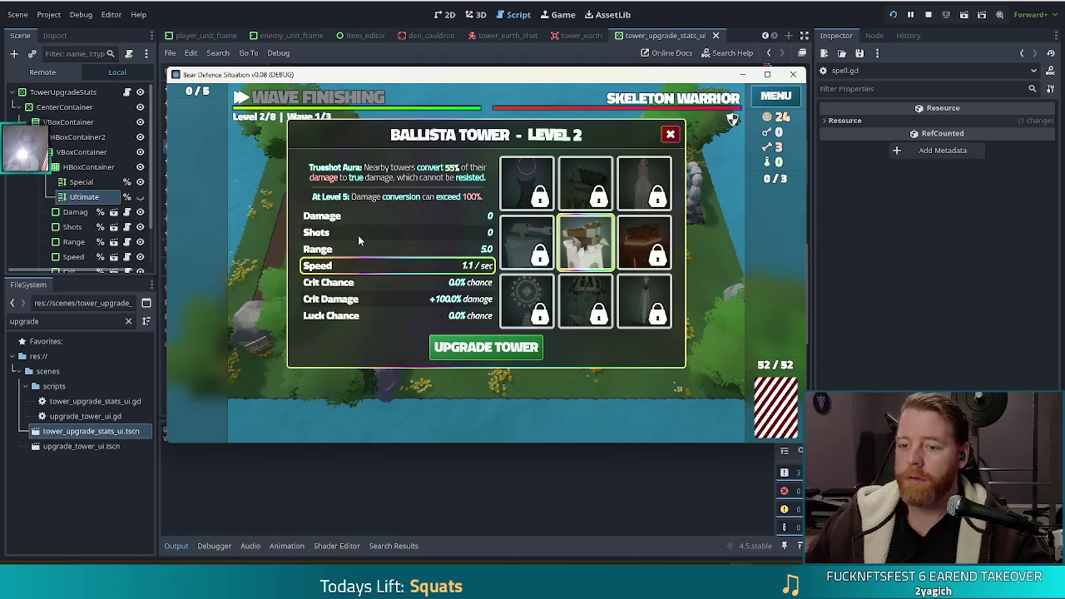
mouse_move(524, 304)
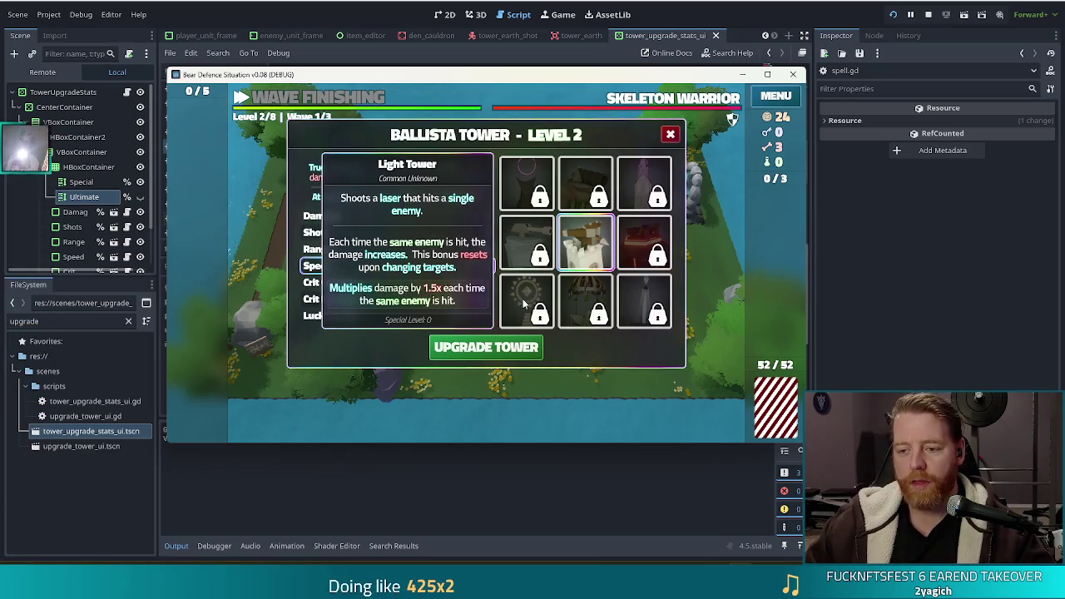
mouse_move(524, 254)
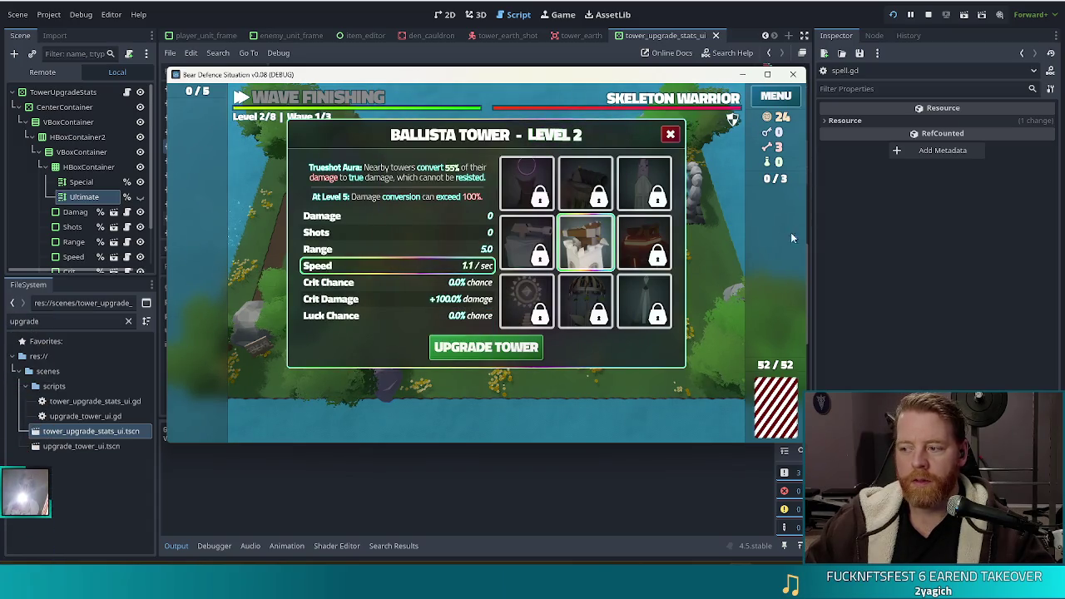
mouse_move(588, 175)
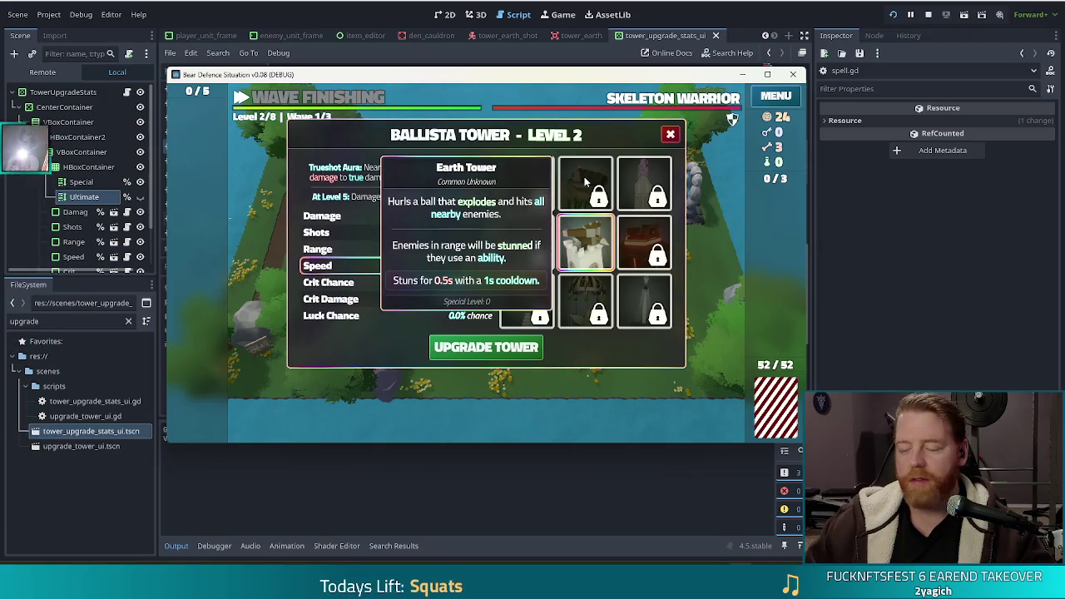
- Switch the upgrade panel through the Earth, Fire and Arcane Tower slots to the Lightning Tower
click(578, 183)
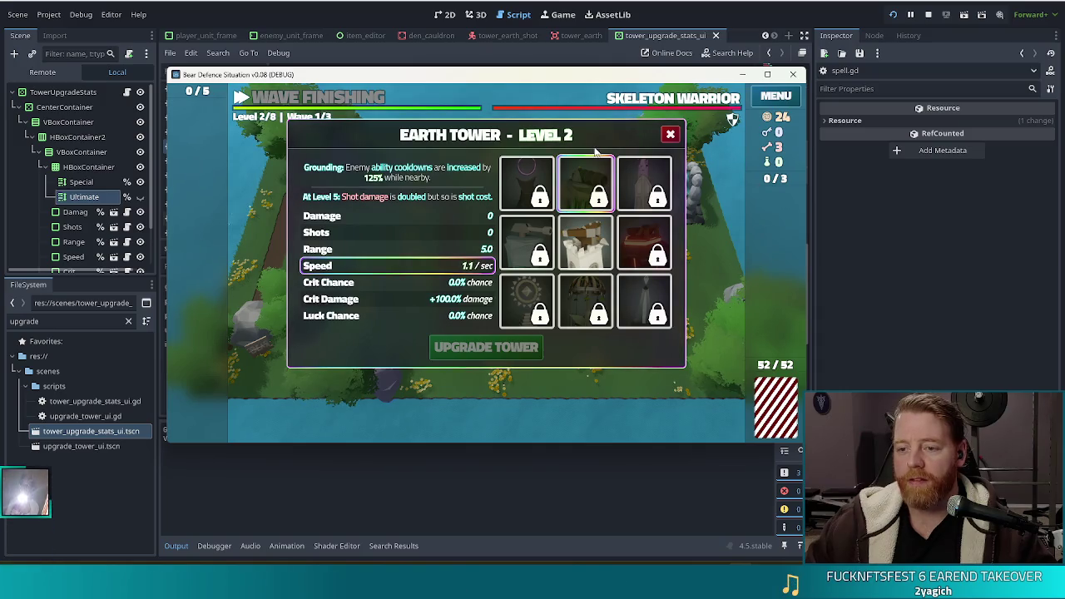
mouse_move(570, 188)
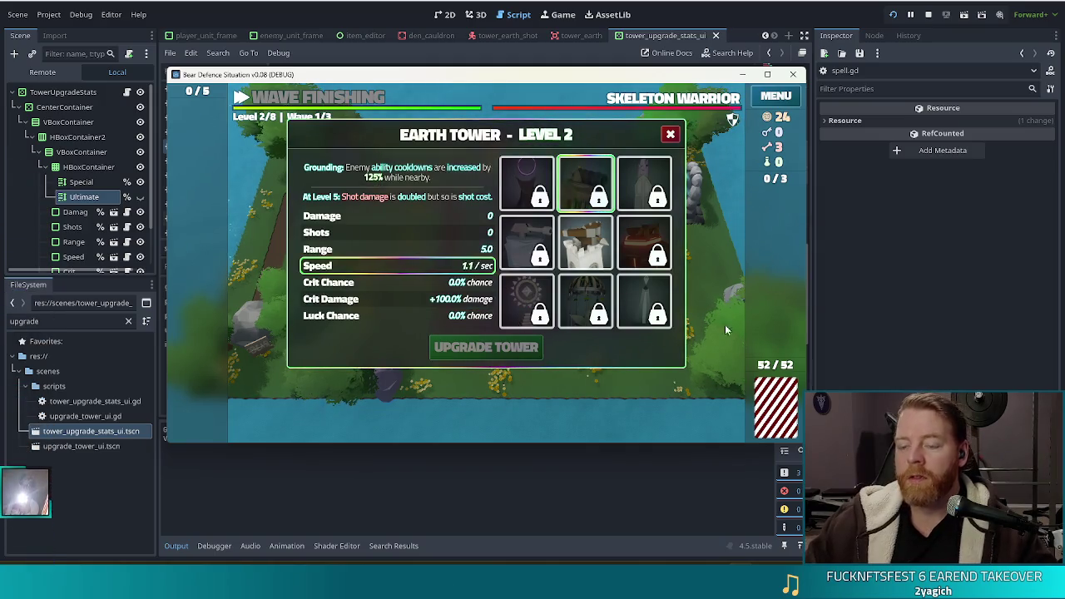
click(641, 240)
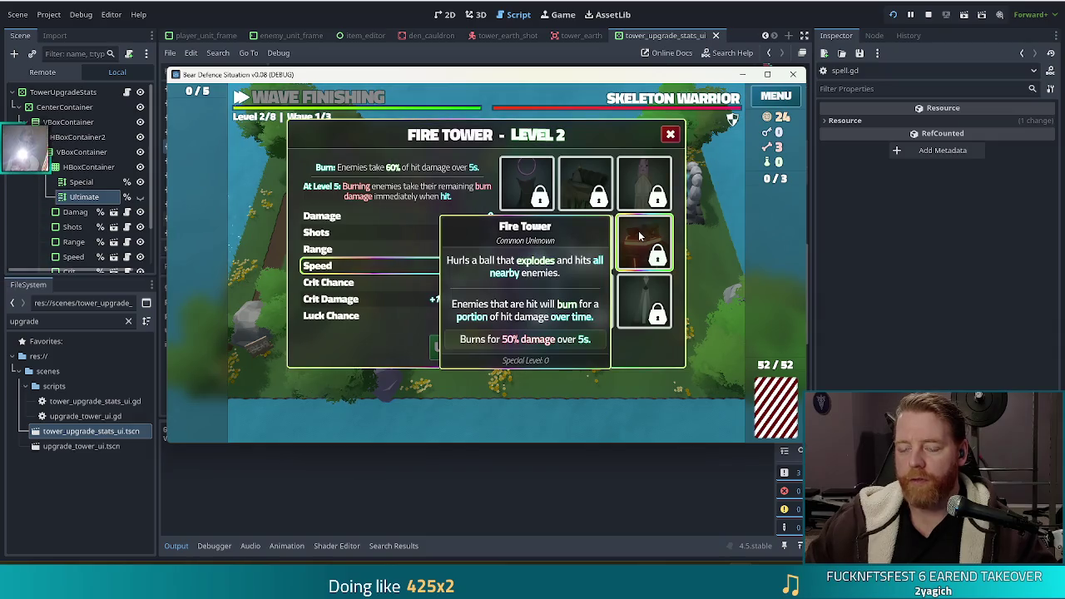
mouse_move(655, 319)
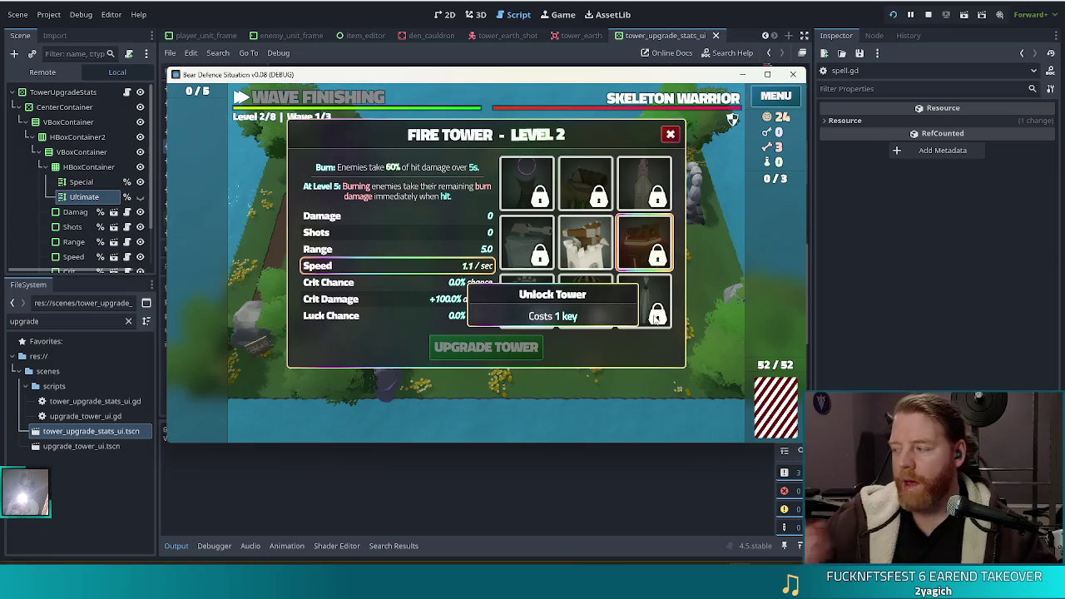
mouse_move(654, 272)
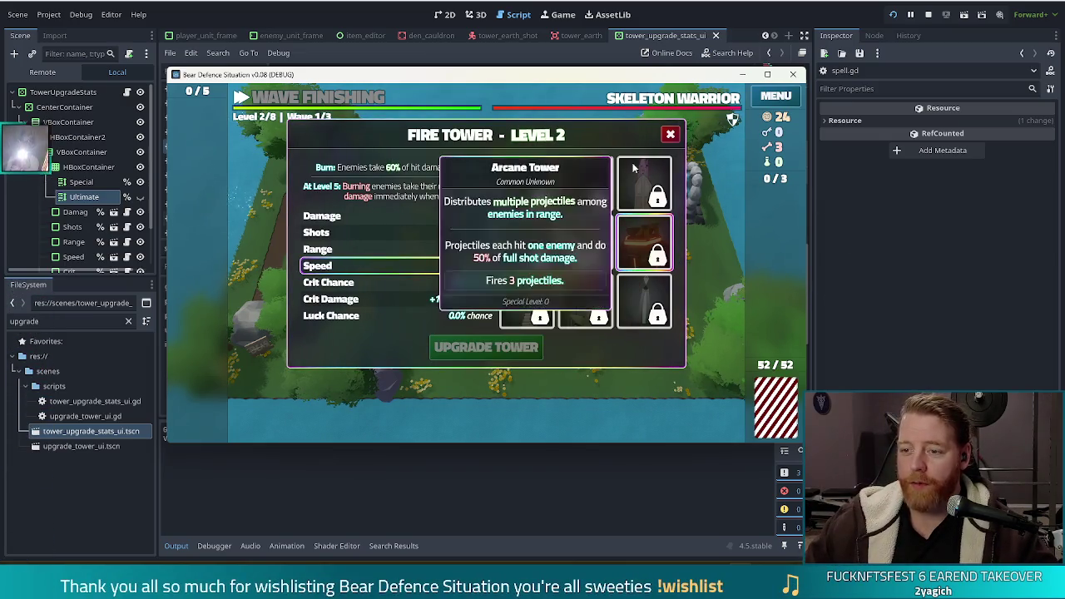
mouse_move(636, 173)
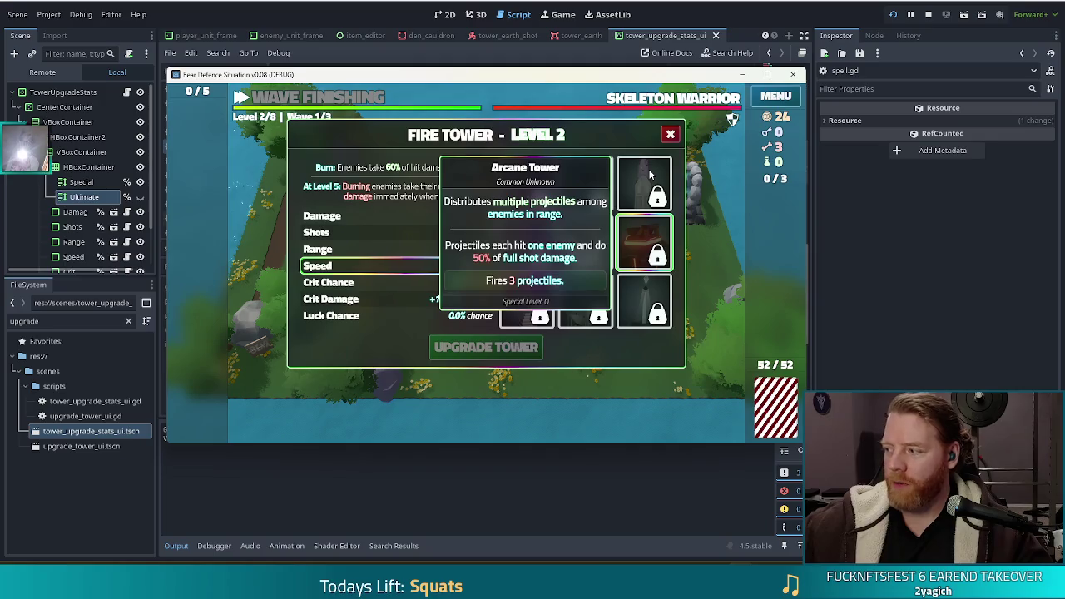
click(651, 174)
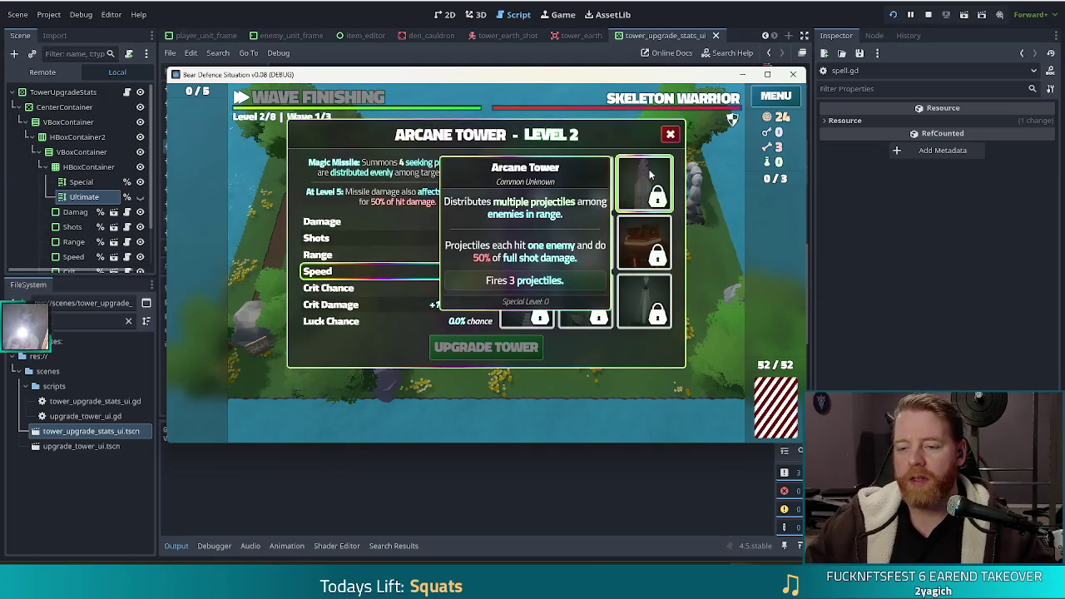
click(641, 301)
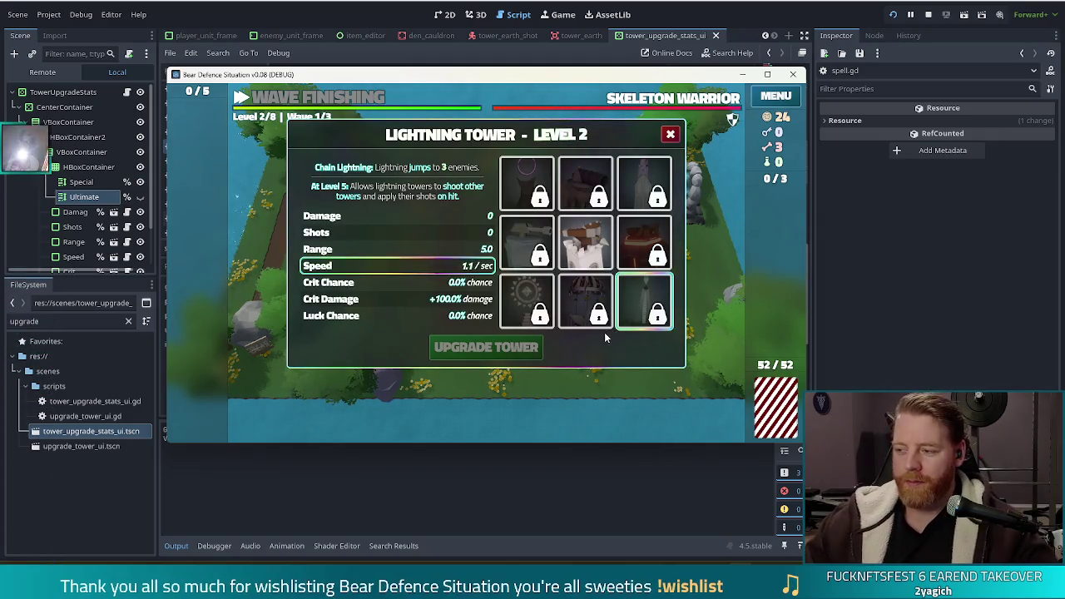
mouse_move(584, 329)
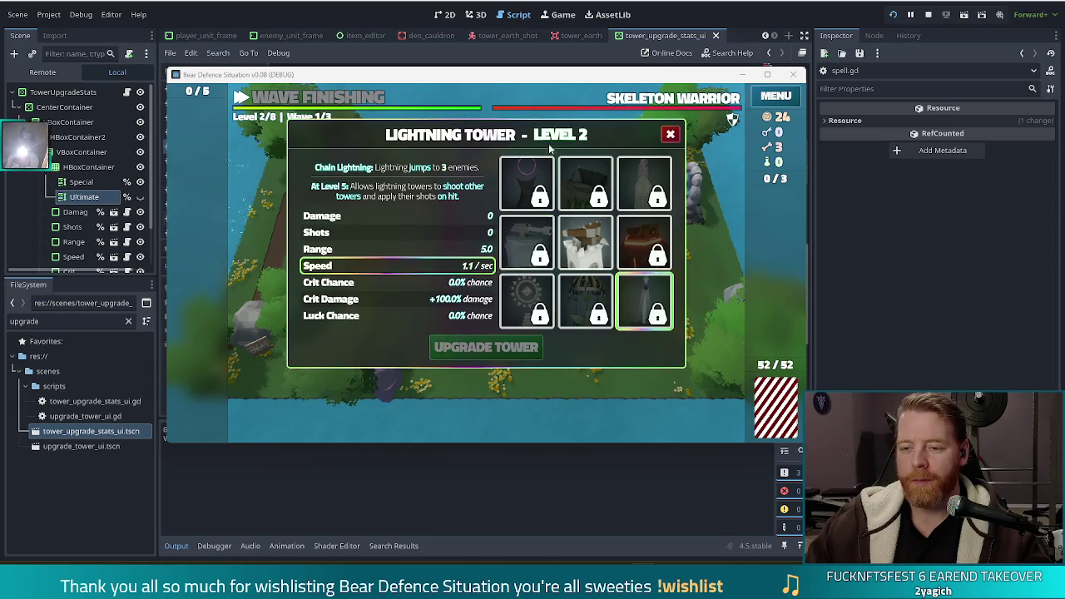
mouse_move(524, 185)
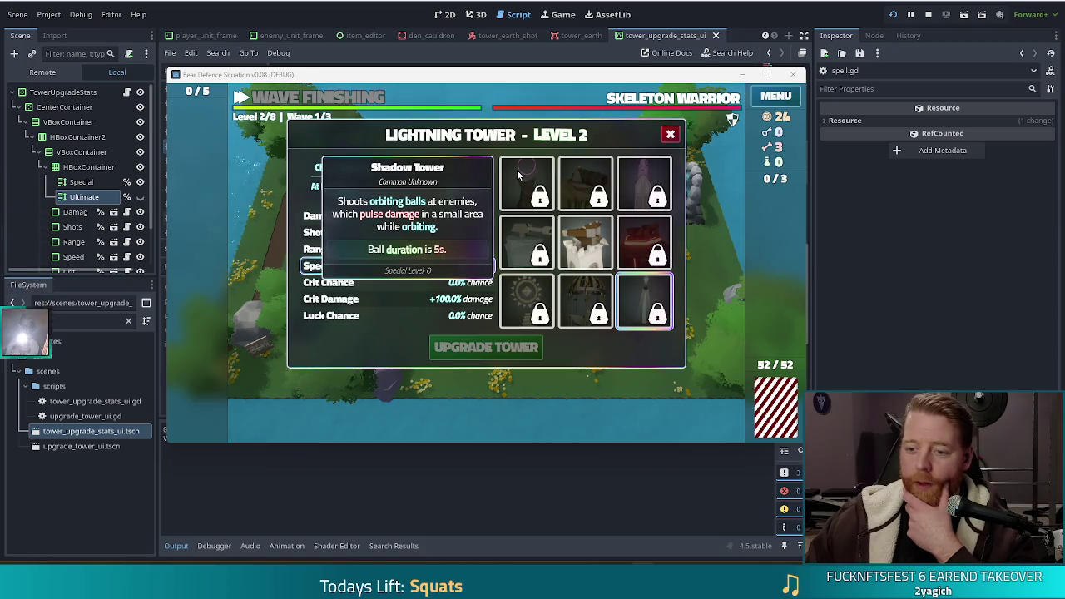
mouse_move(654, 172)
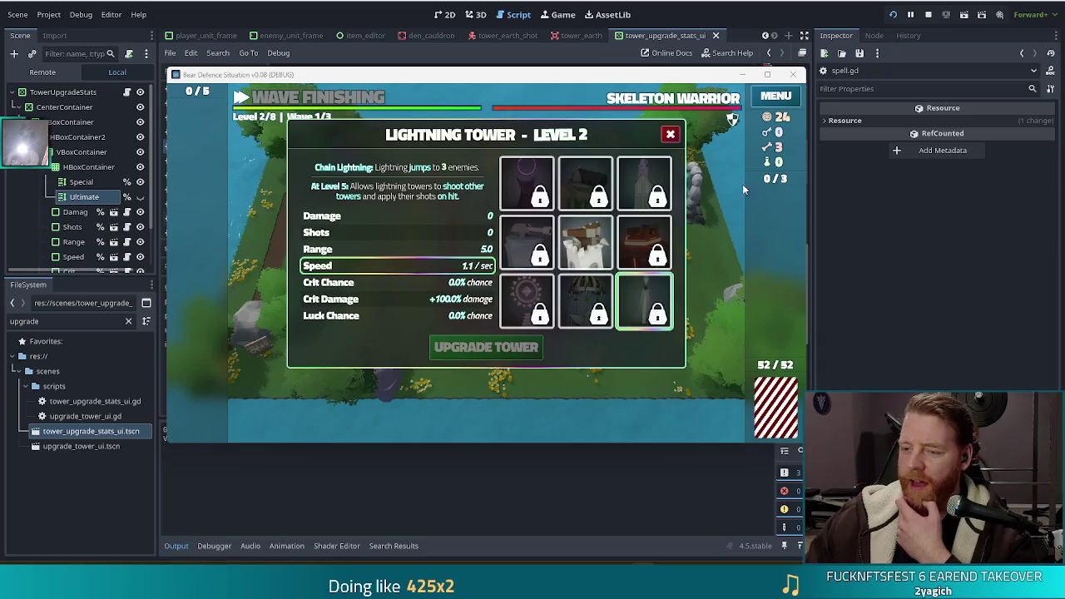
mouse_move(651, 297)
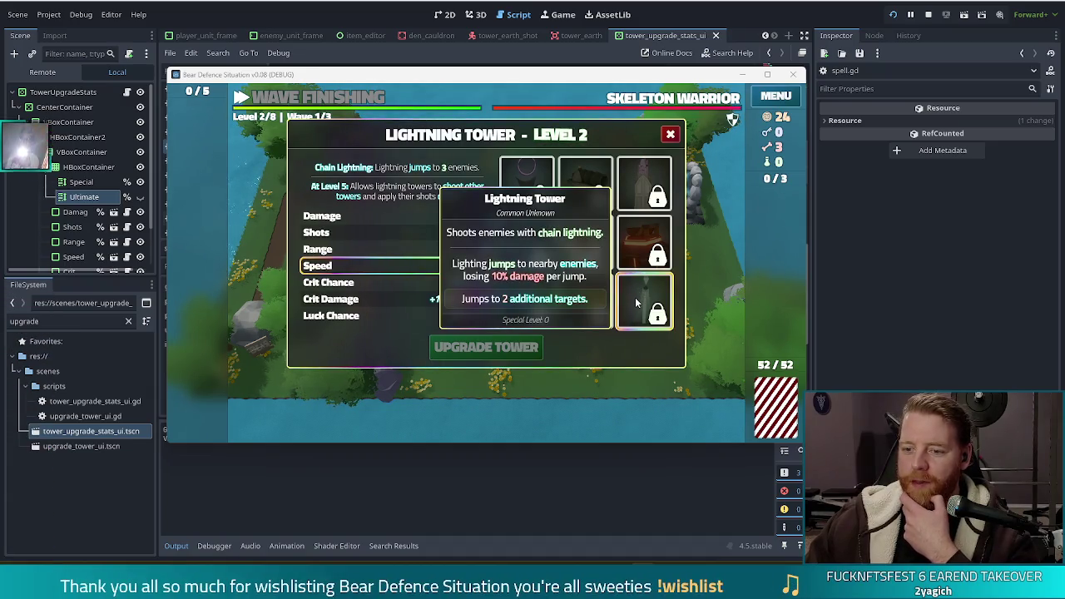
click(670, 134)
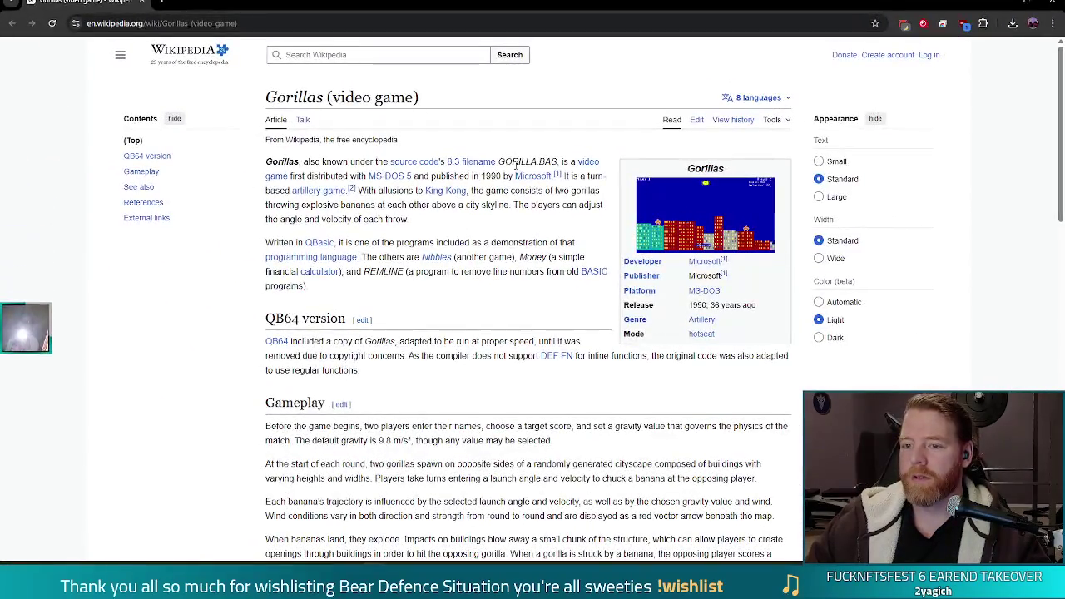
- Select the 'BAS' extension of GORILLA.BAS in the Gorillas article
drag(536, 162, 553, 162)
- Reselect part of the GORILLA.BAS extension, then clear the text selection in the first paragraph
click(558, 161)
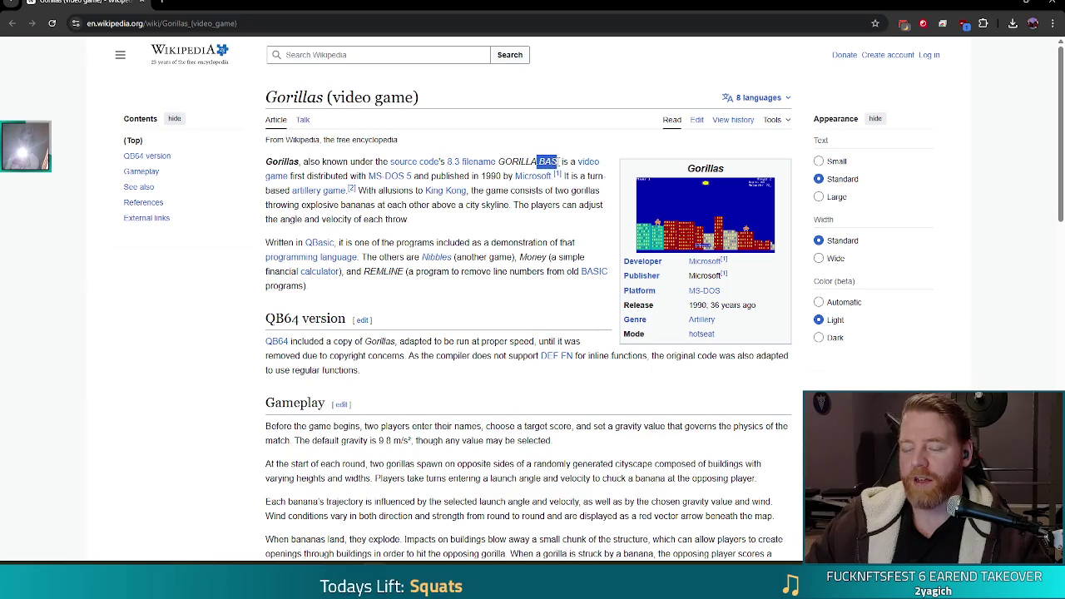
click(504, 220)
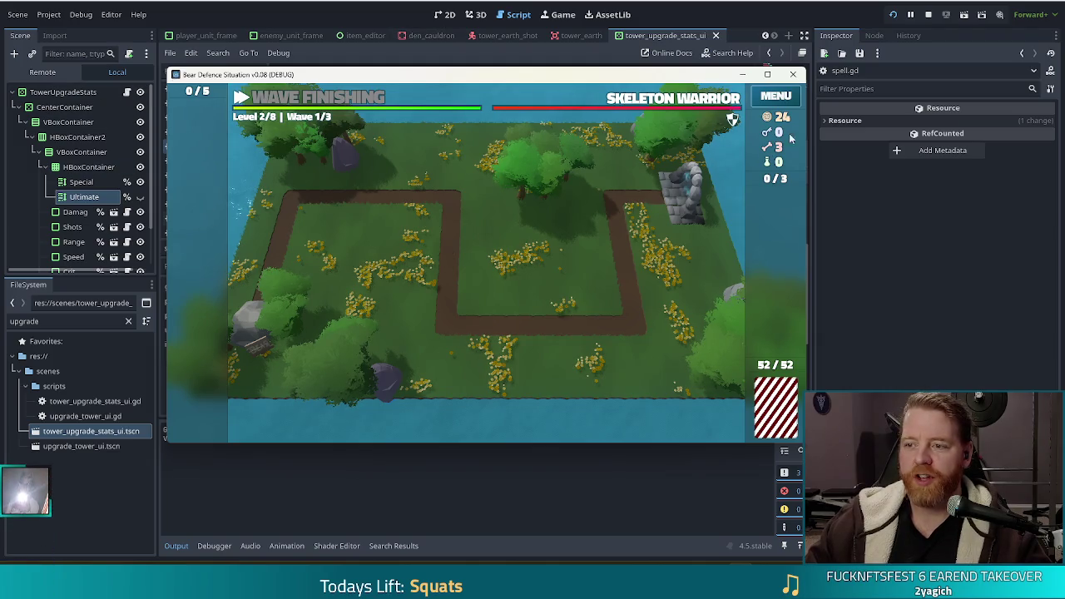
- Stop the running debug game from the editor's top-right toolbar
click(929, 15)
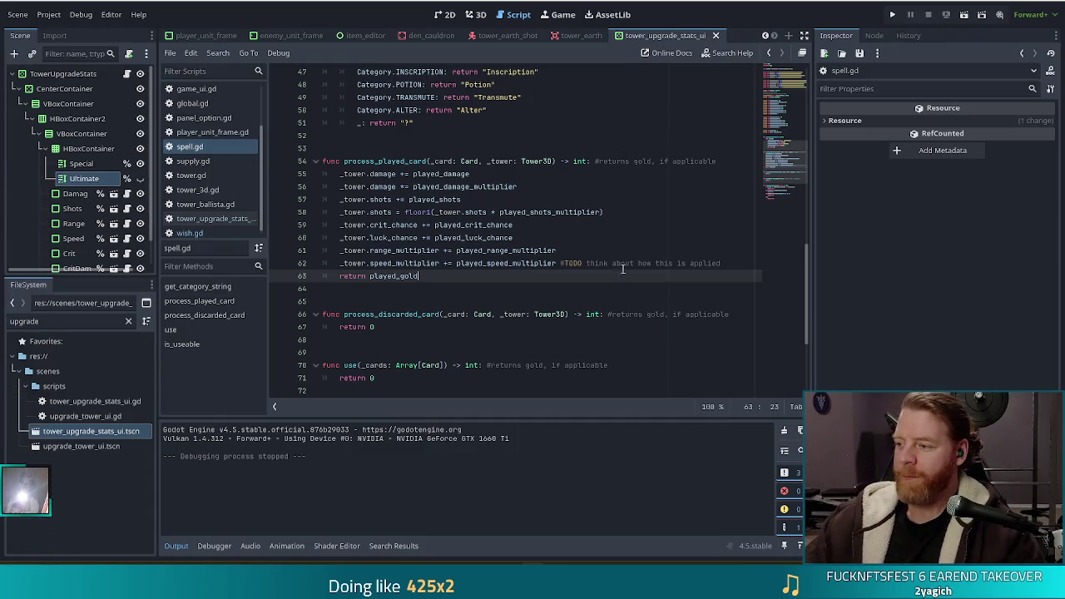
- Review the shots rounding and damage multiplier lines of process_played_card in spell.gd
click(545, 221)
click(593, 187)
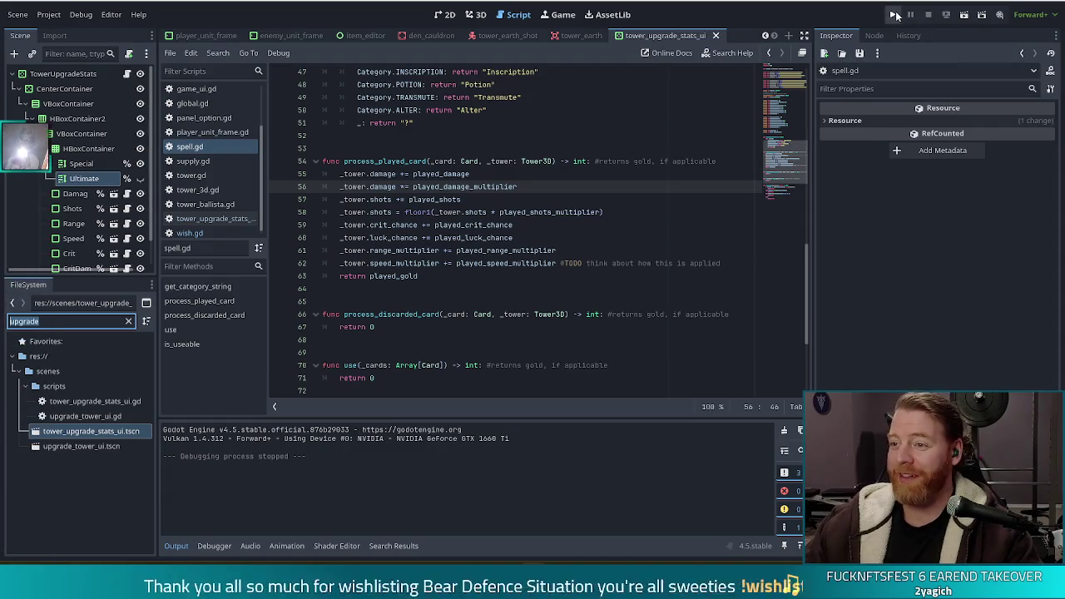
- Run the project with F5, start a New Game and go from the shop to the level map
key(F5)
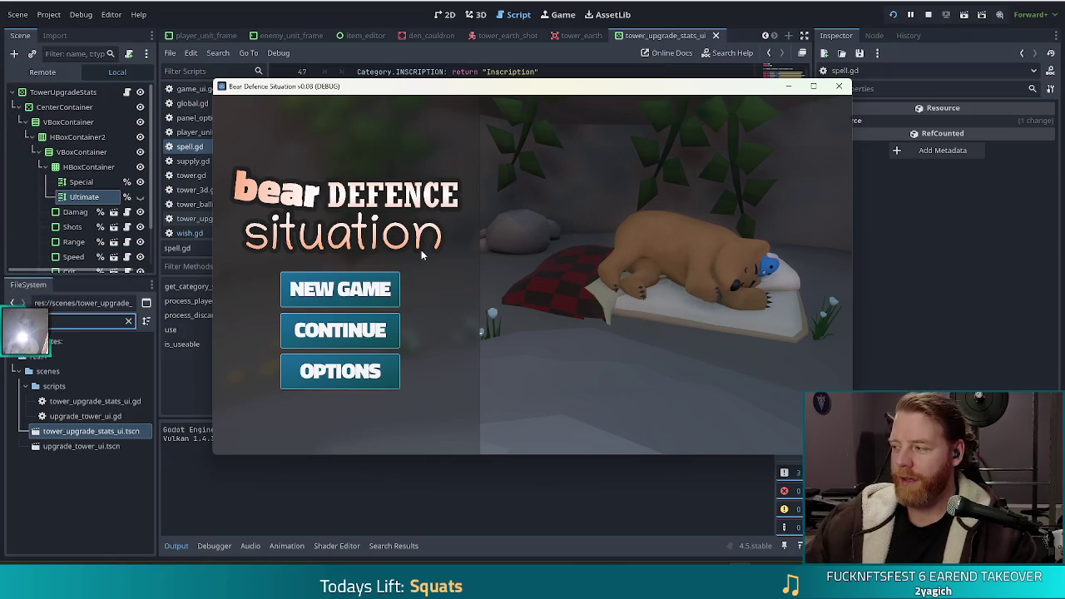
click(370, 288)
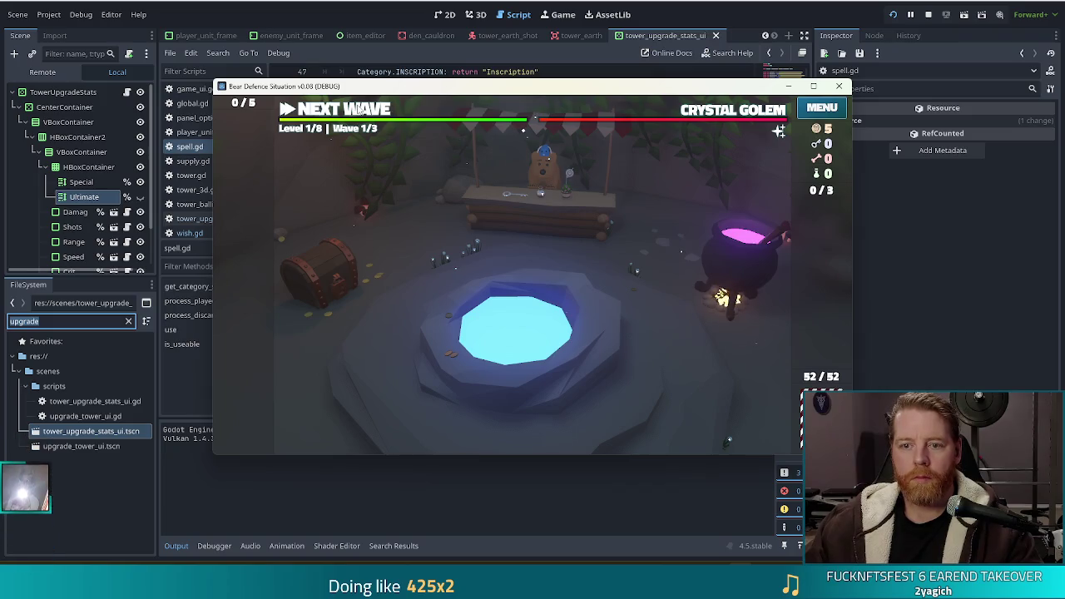
click(359, 110)
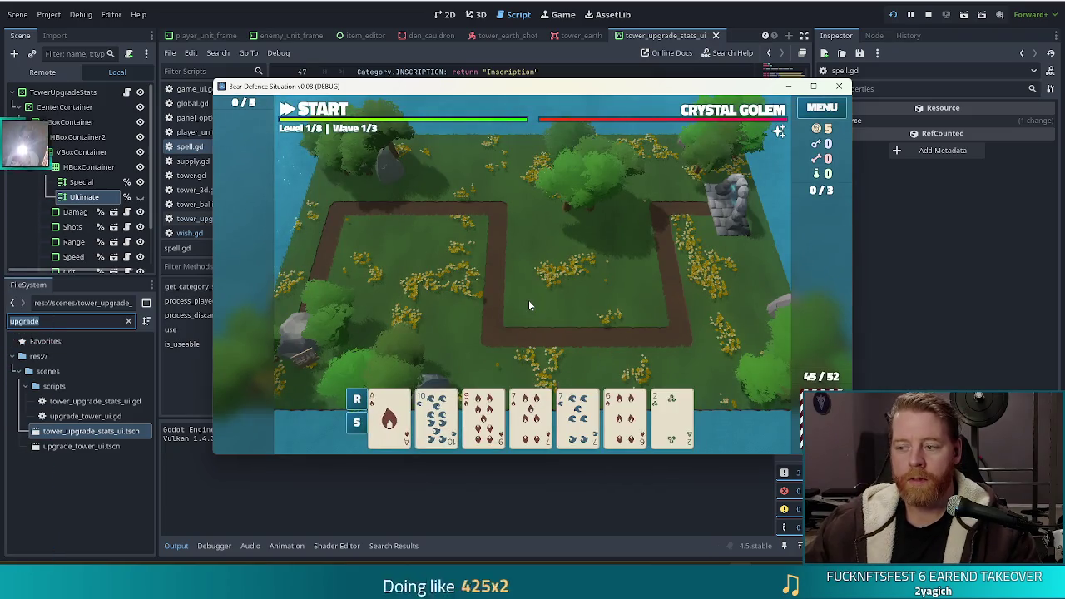
- Play all three waves of level 1 until the Ballista Tower upgrade panel appears
click(524, 334)
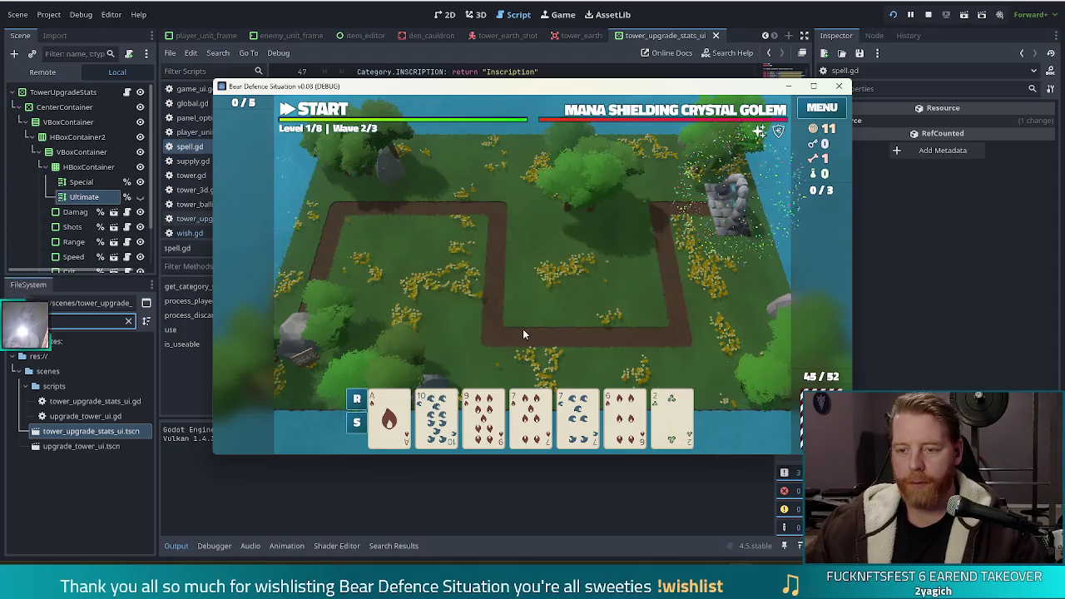
click(524, 335)
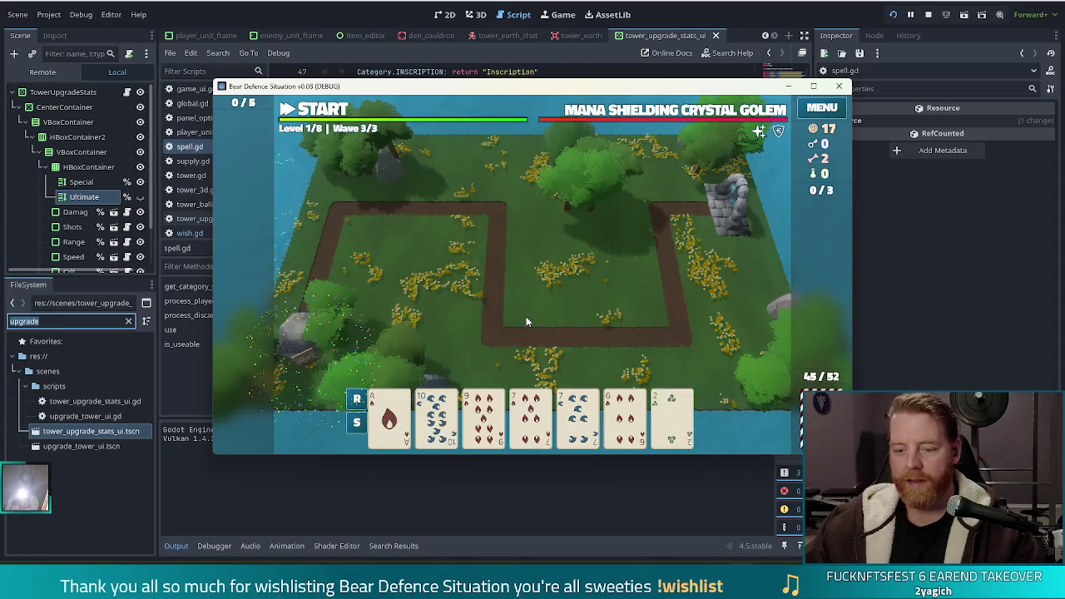
click(526, 334)
mouse_move(630, 258)
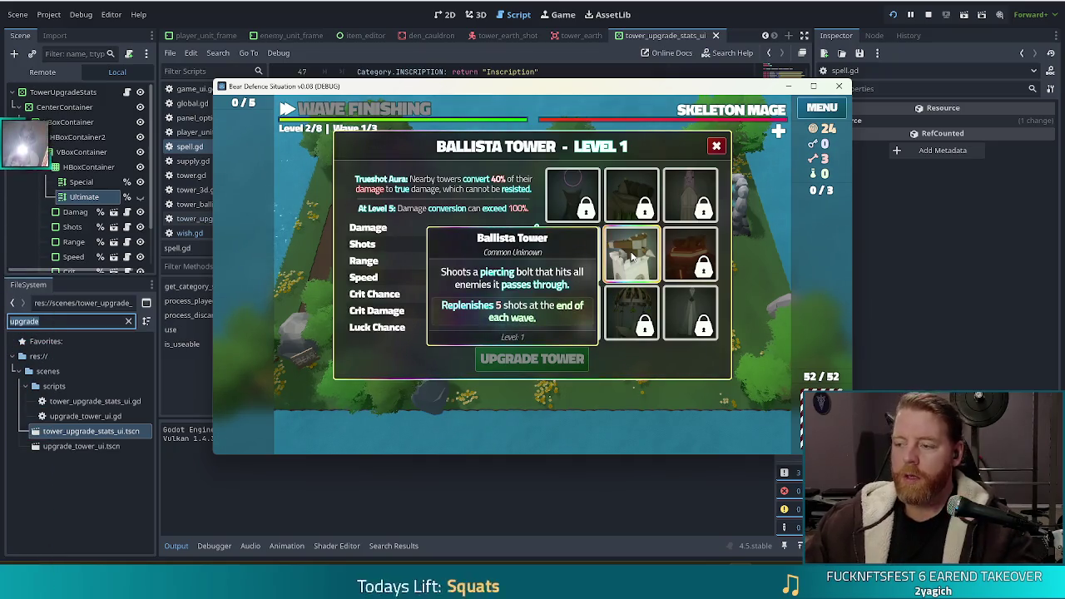
- Upgrade the Ballista Tower to level 2, then bring the editor back in front of the game
click(433, 244)
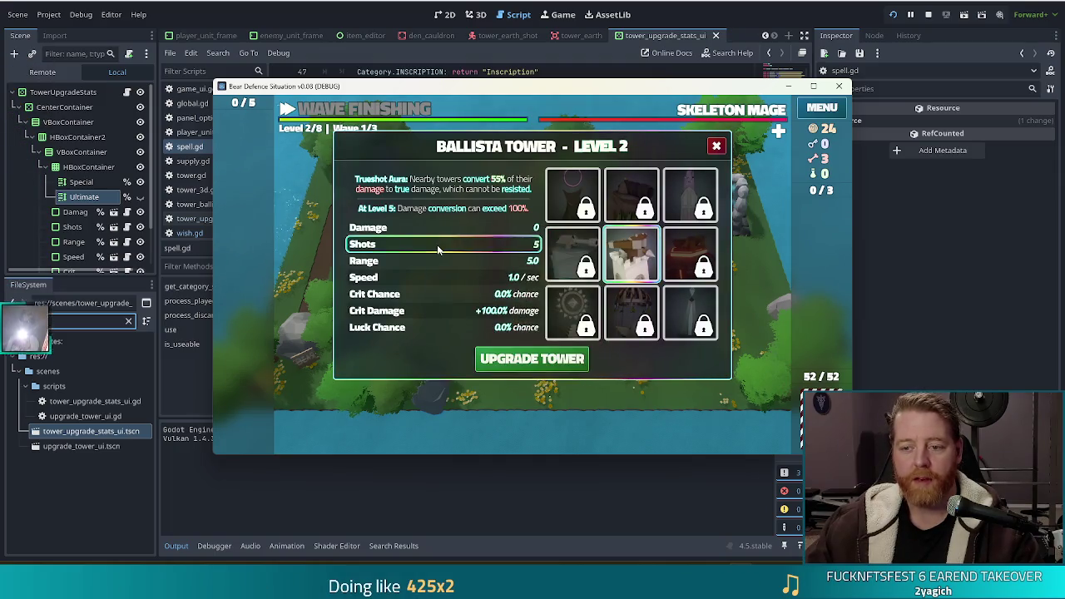
click(240, 524)
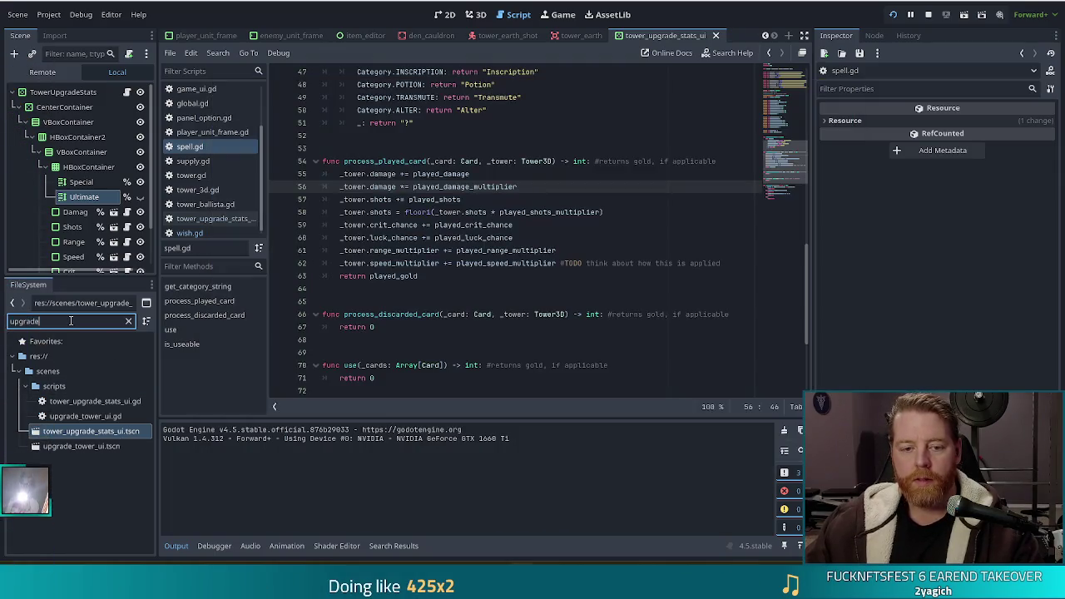
- Filter the FileSystem dock with 'balli' and load tower_ballista.tres into the Inspector
key(BackSpace)
text(tower_)
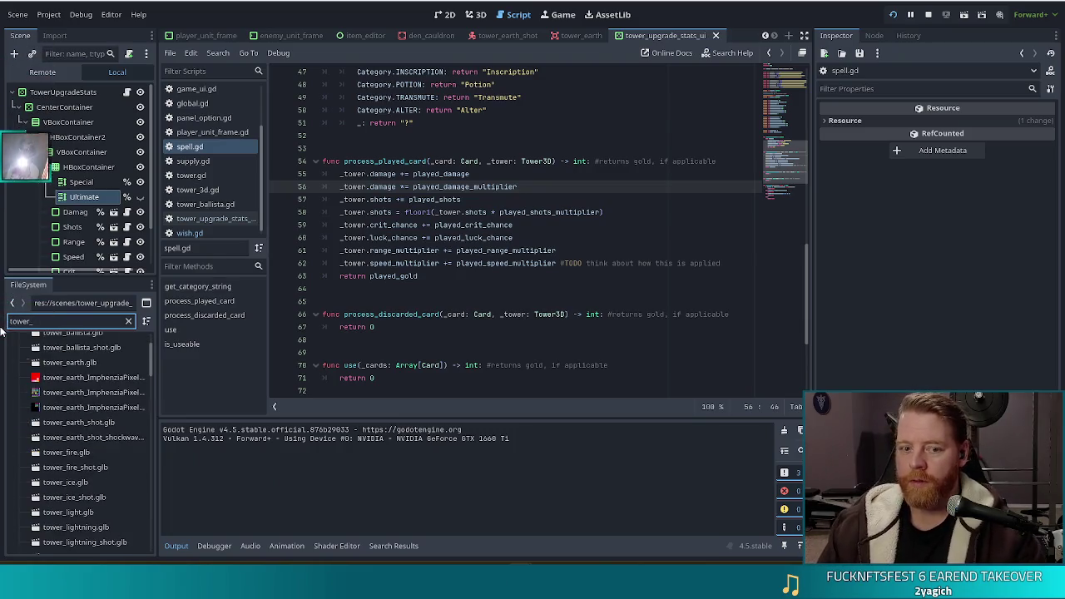
text(balli)
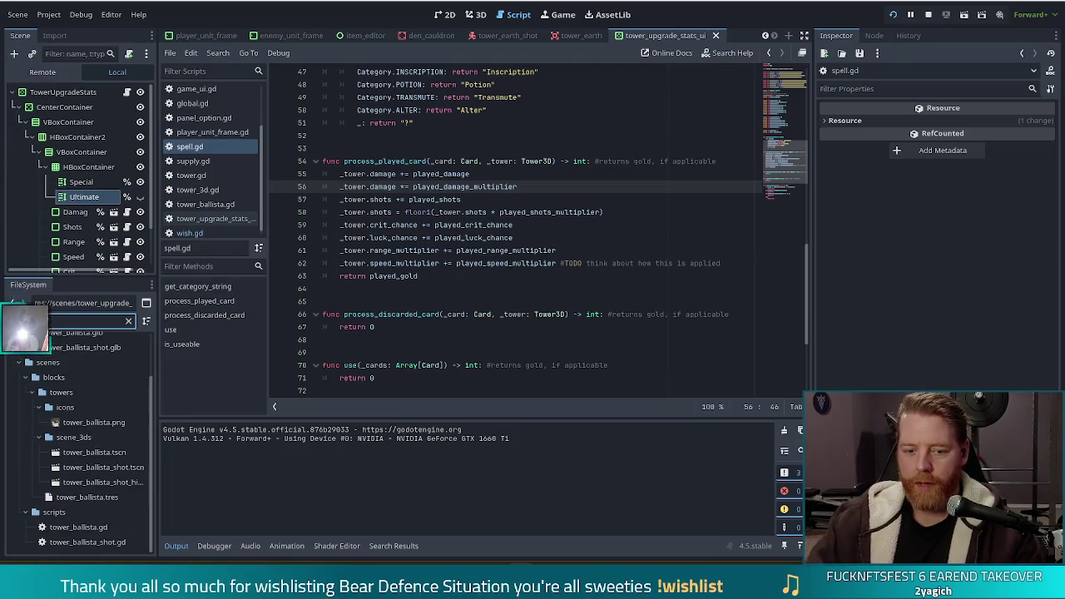
click(93, 498)
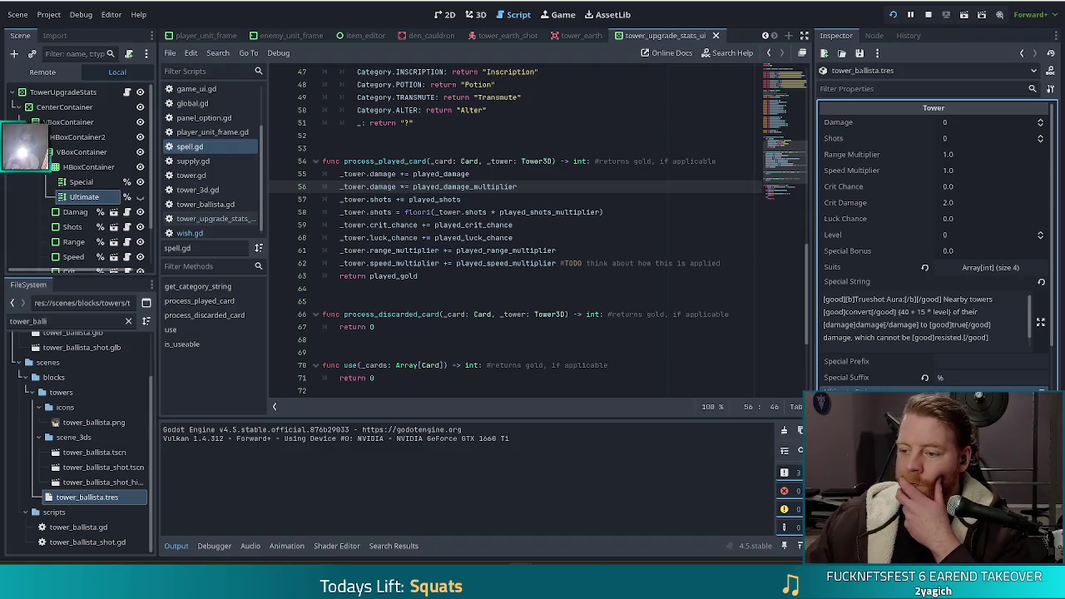
- Delete the period after '100%' at the end of the Ultimate String text
scroll(963, 364, down, 4)
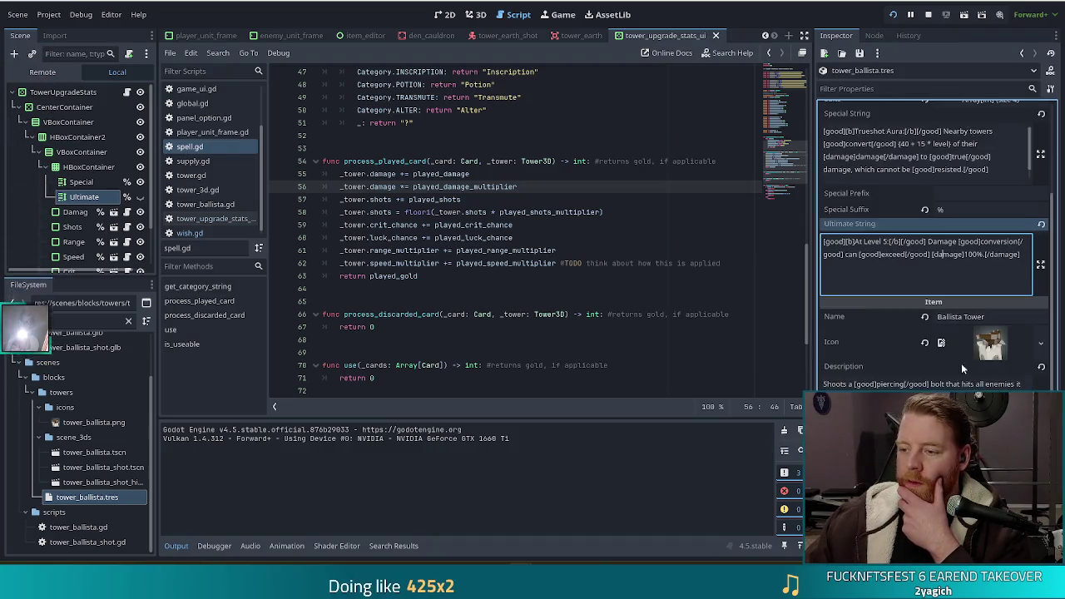
drag(1022, 253, 806, 242)
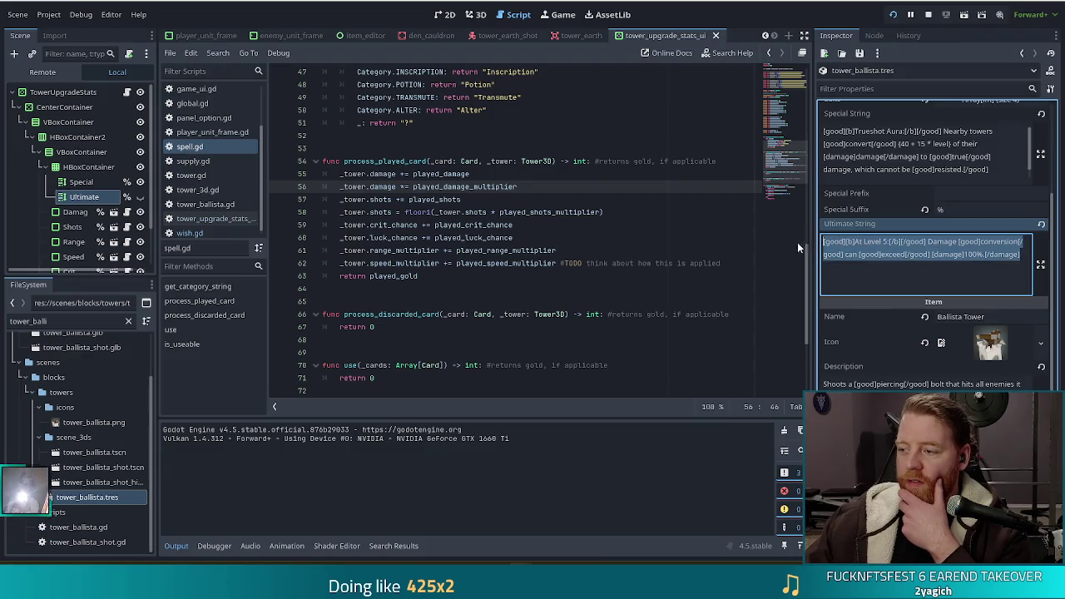
click(985, 267)
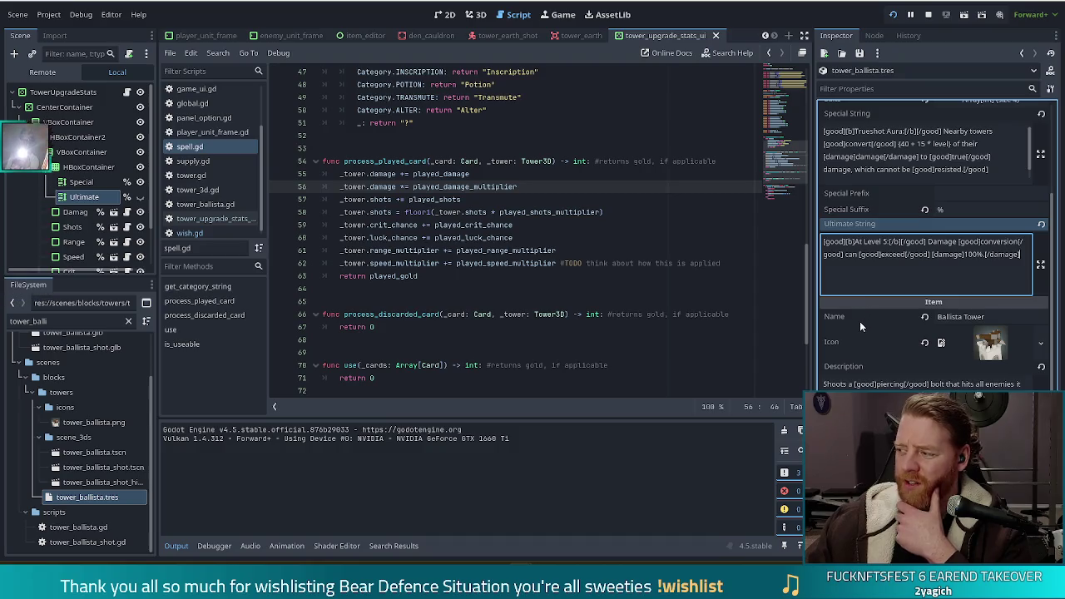
click(985, 255)
key(BackSpace)
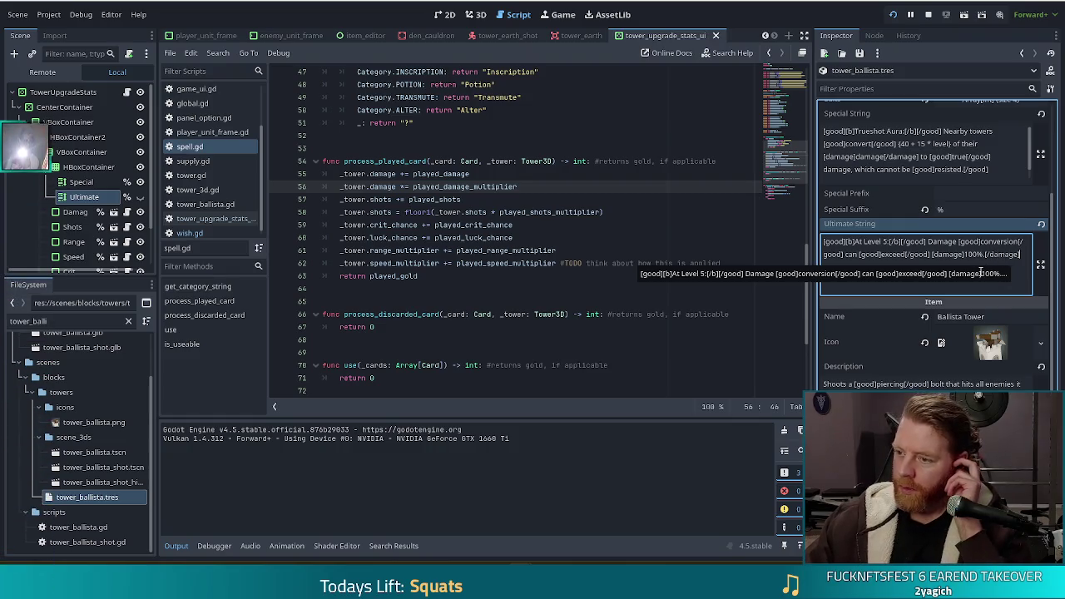
- Check the edited Ultimate String text, selecting part of it and then deselecting
scroll(981, 273, down, 2)
scroll(932, 316, up, 3)
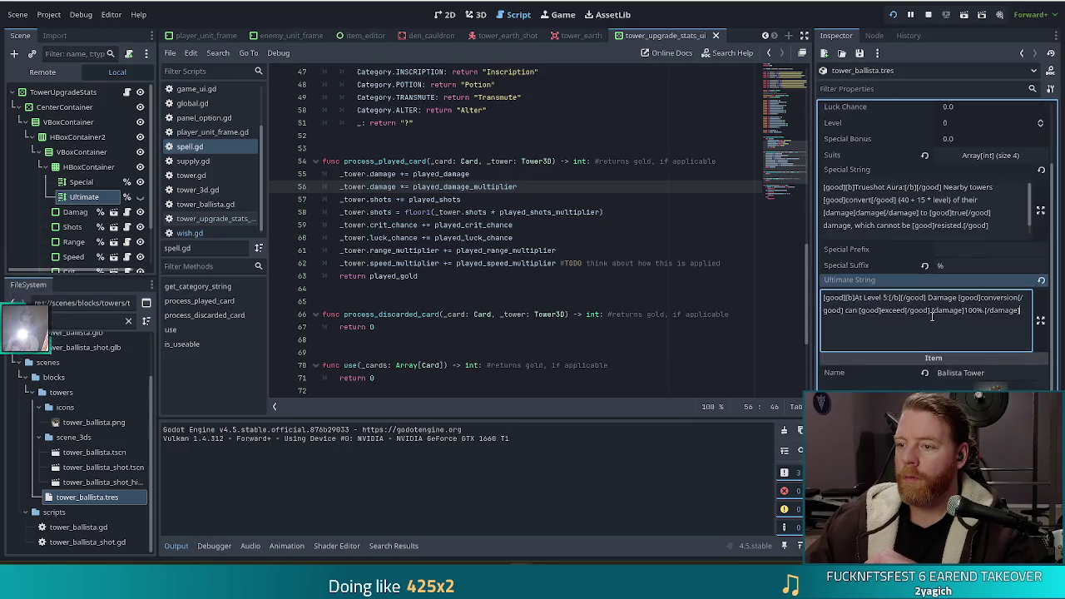
mouse_move(1022, 312)
mouse_down()
mouse_move(890, 298)
mouse_move(903, 298)
mouse_up()
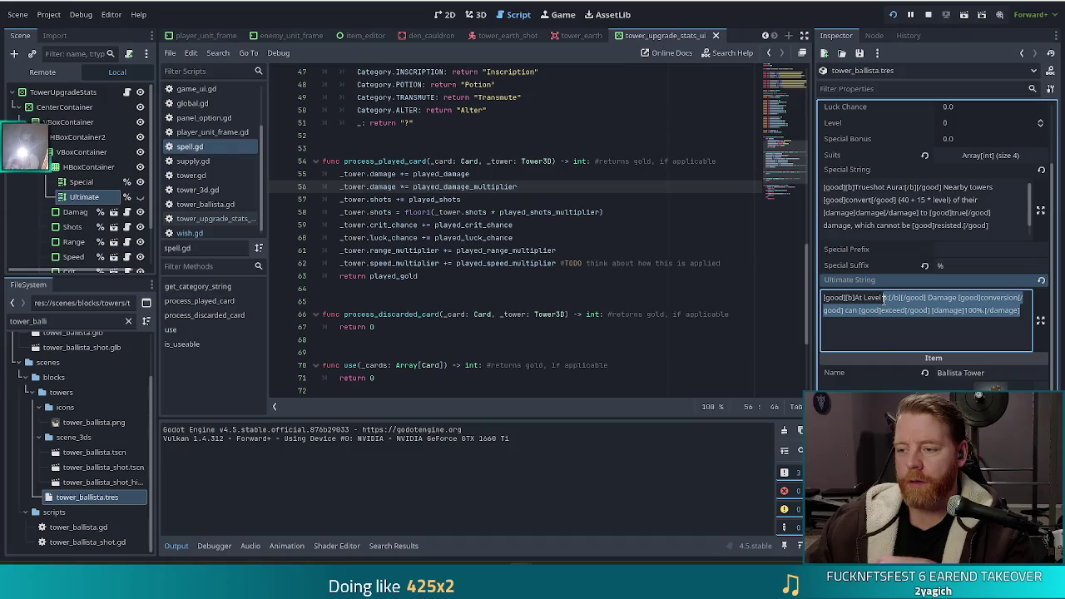
click(887, 301)
text(5)
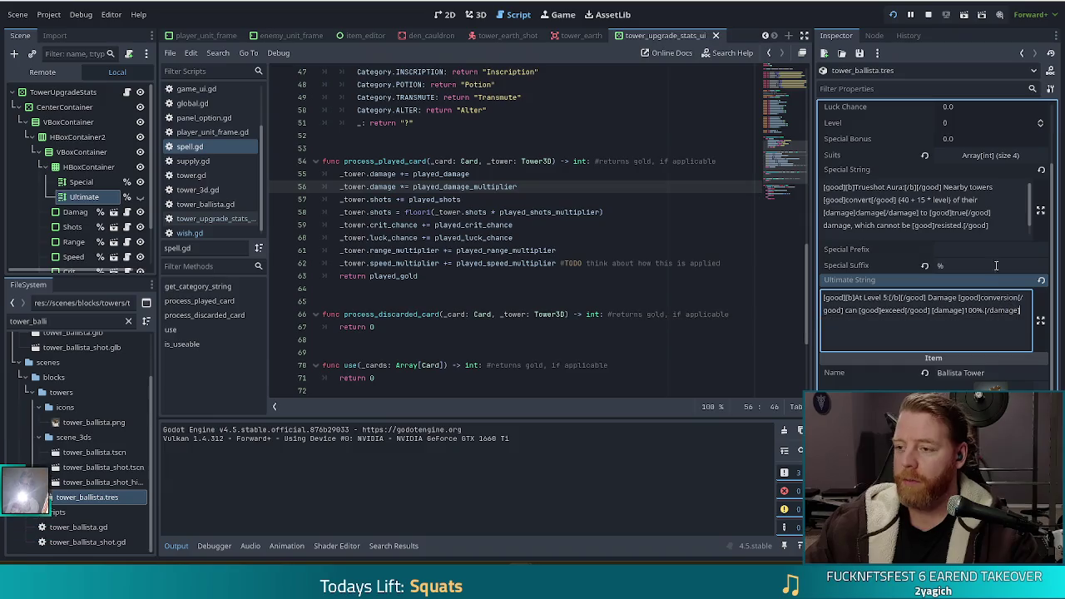
click(993, 227)
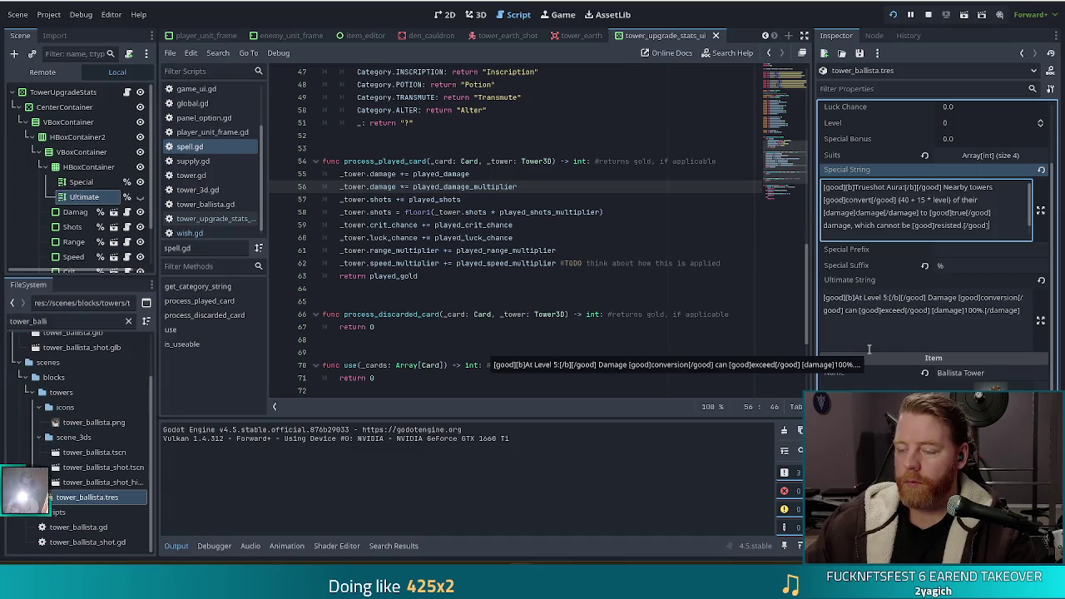
scroll(872, 330, down, 5)
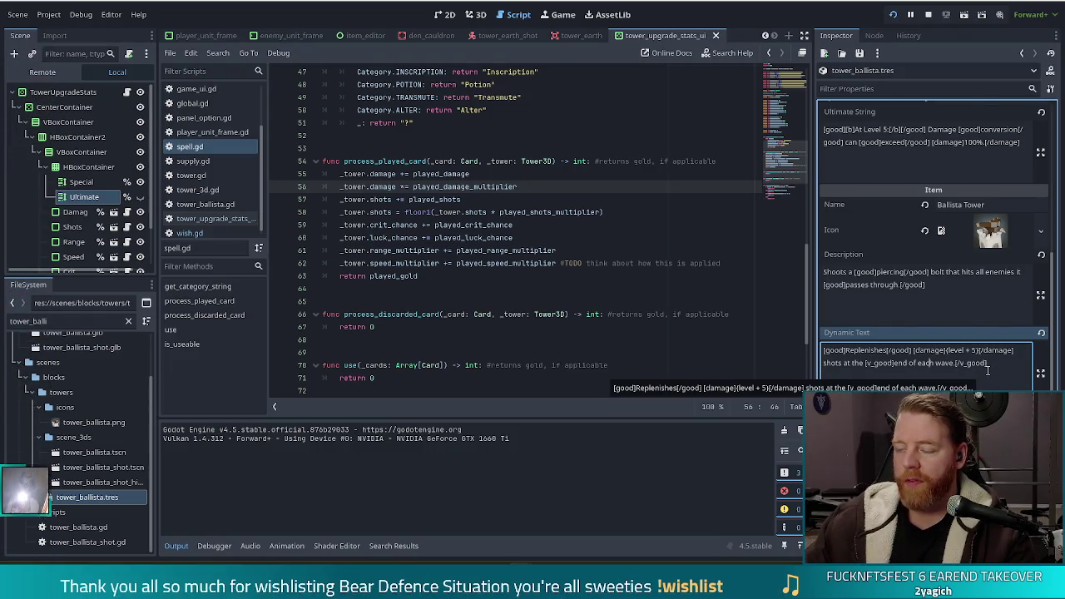
scroll(988, 371, up, 3)
scroll(919, 144, down, 1)
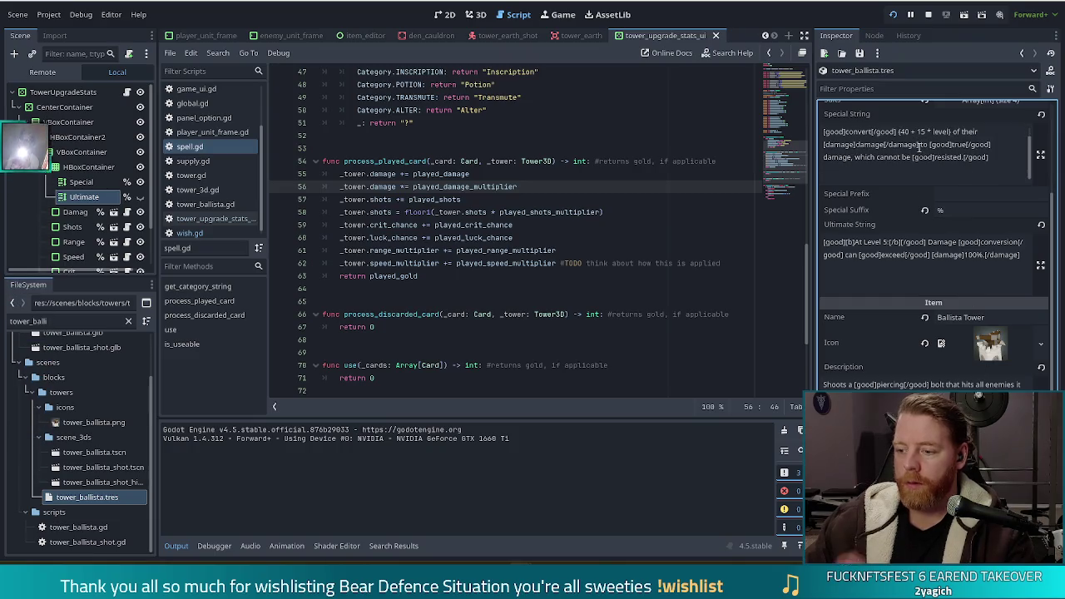
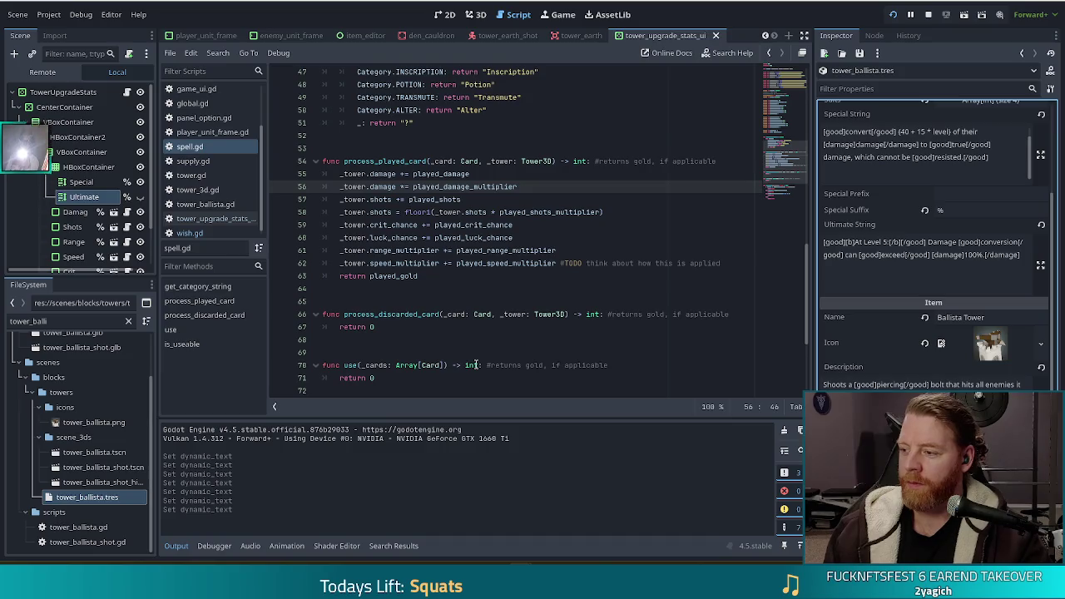
- Save the scene and the tower_ballista.tres resource with Ctrl+S
key(ctrl+s)
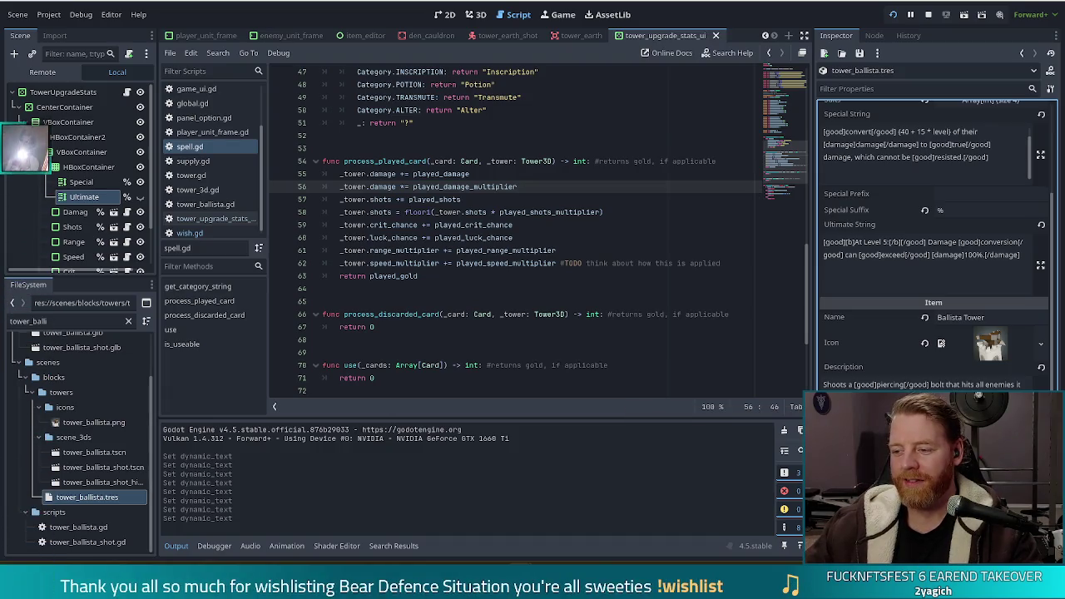
scroll(932, 250, down, 3)
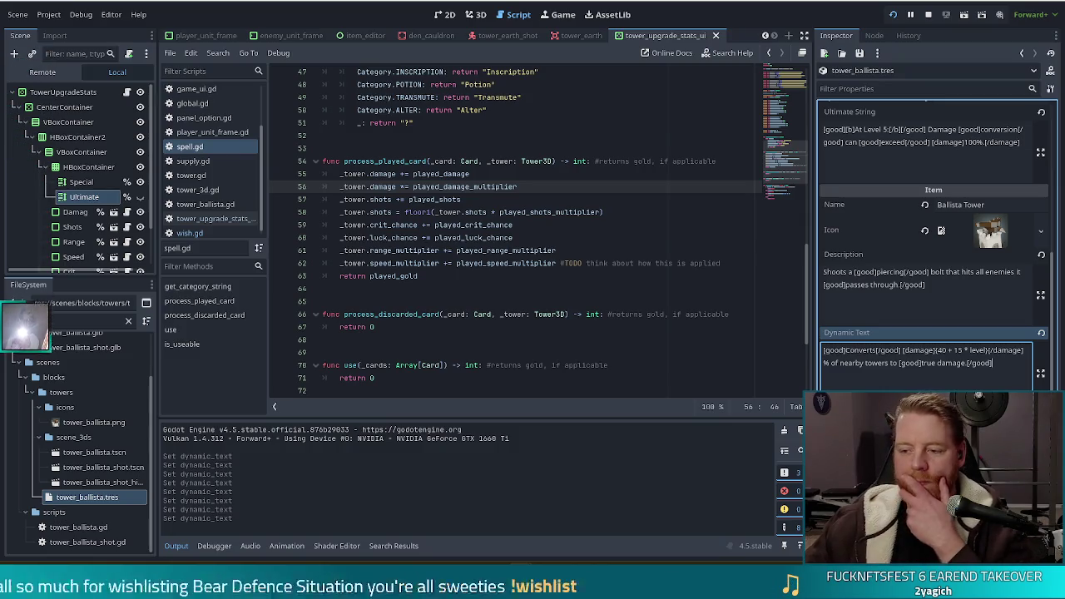
key(Escape)
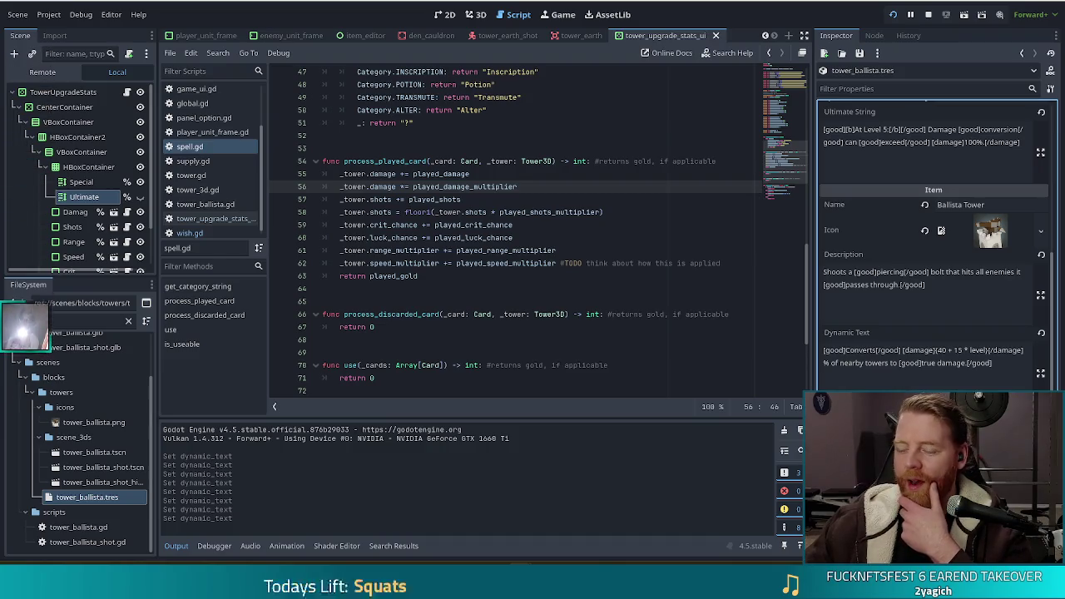
click(1011, 373)
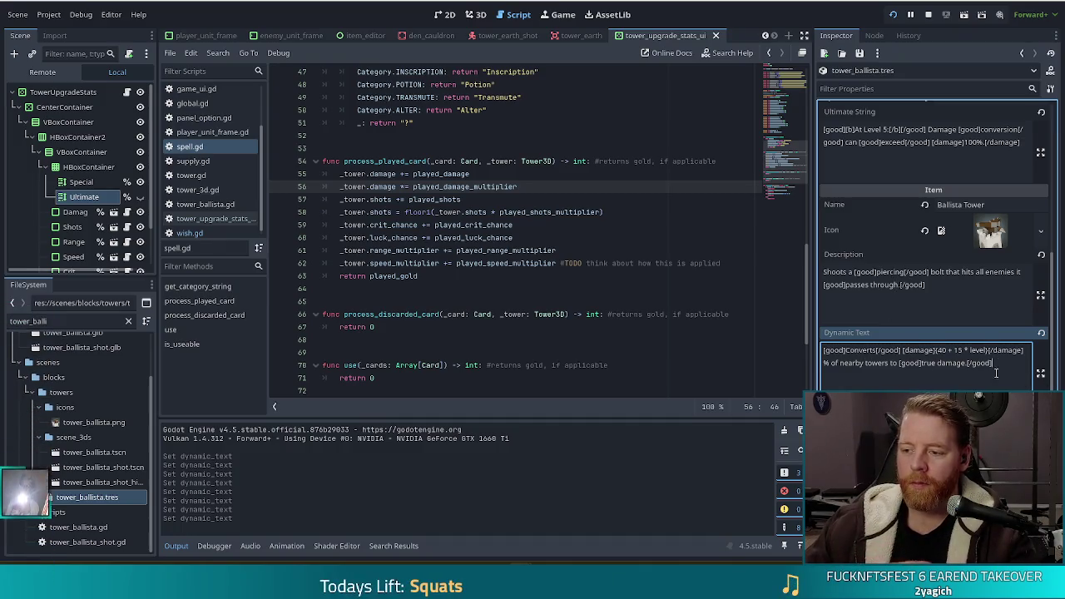
scroll(937, 292, up, 4)
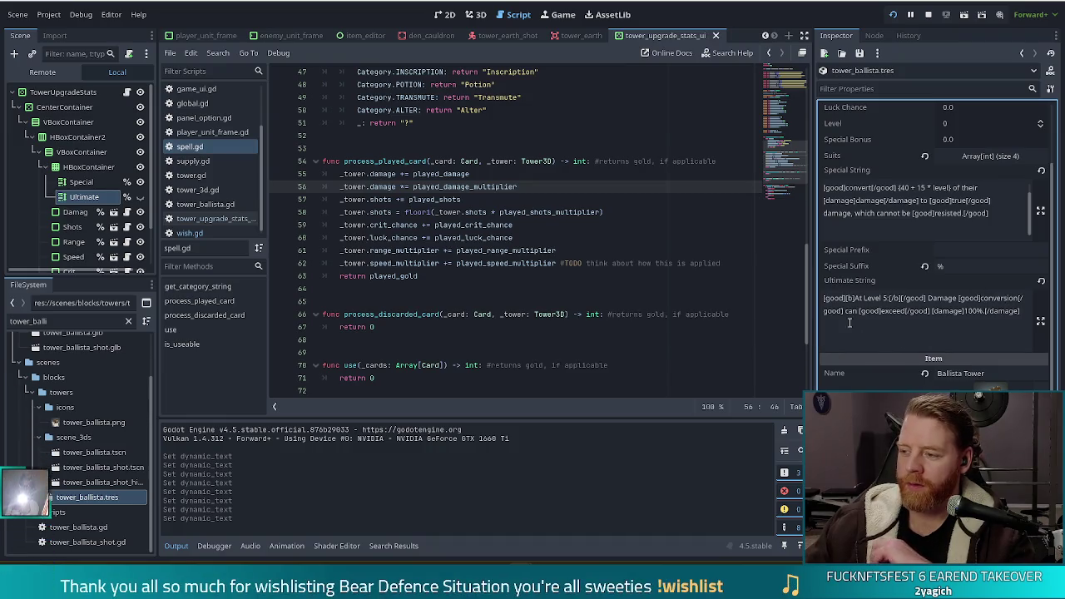
click(1020, 321)
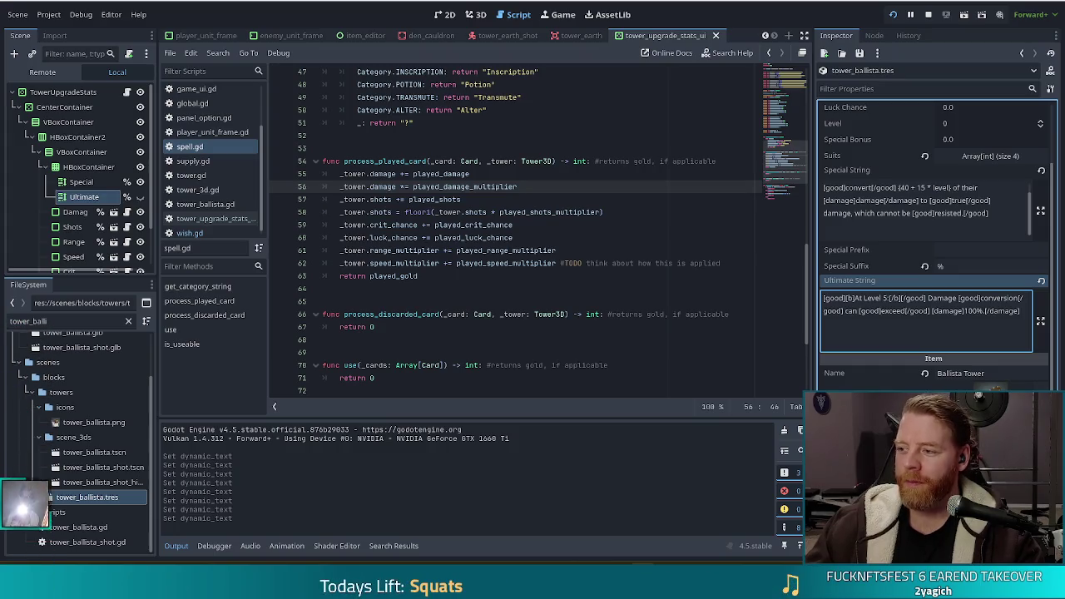
- Find tower_ballista and start changing the Special String's 'level' term to 'min(level'
text(tower_balli)
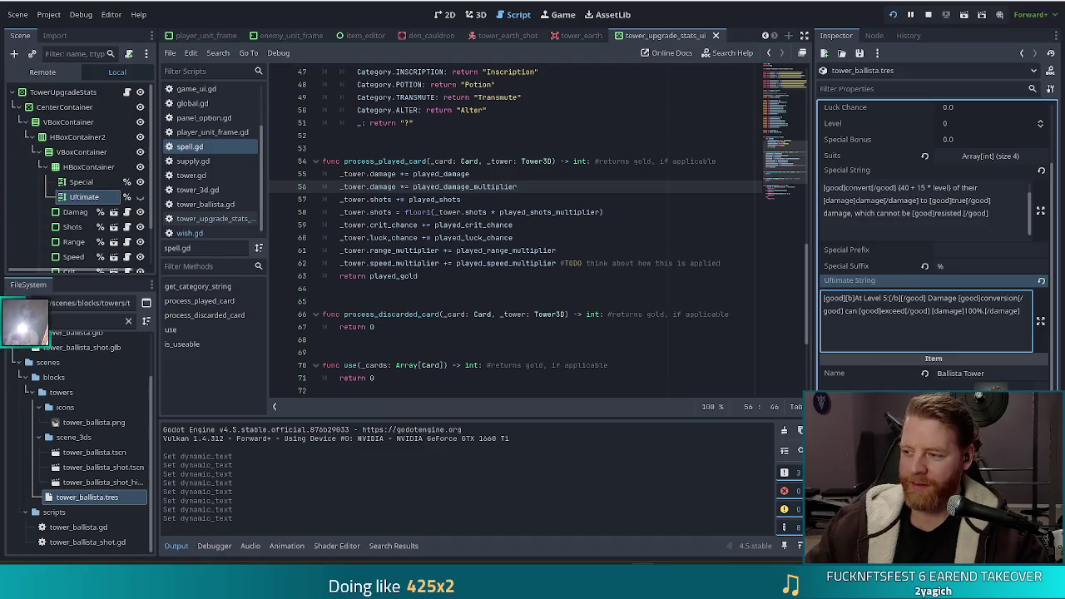
key(Up)
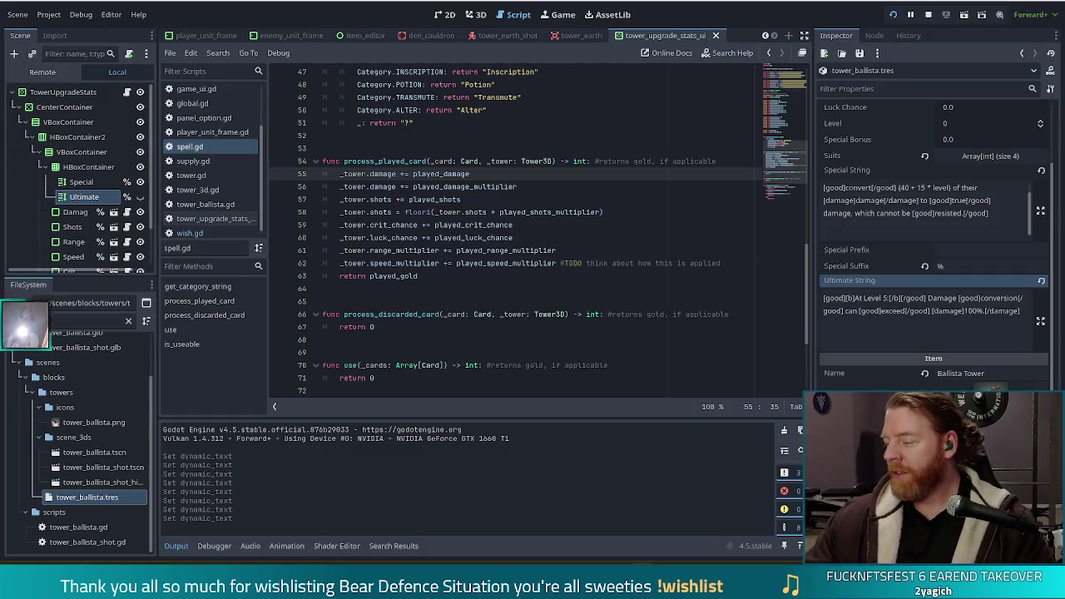
click(946, 330)
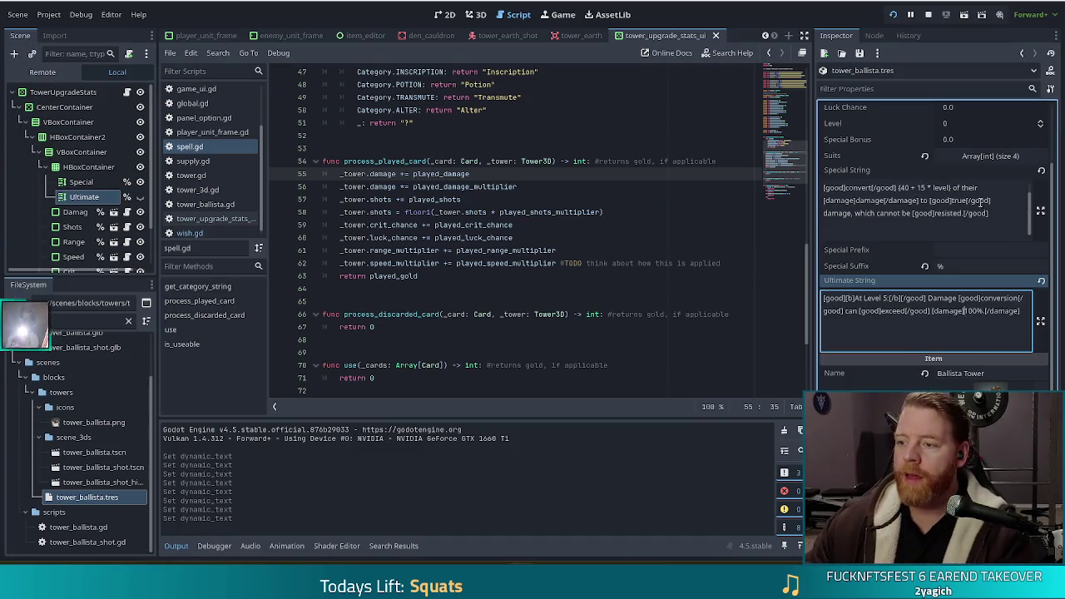
click(940, 191)
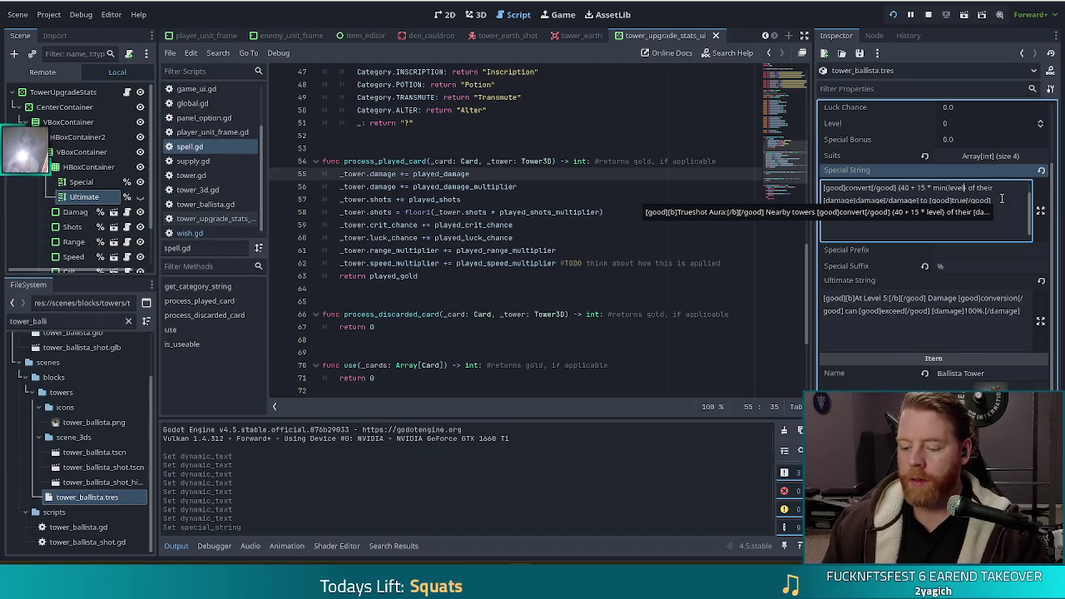
- Finish min(level, 5) in the Special String and add the closing ')' in the Dynamic Text
text(, 5)
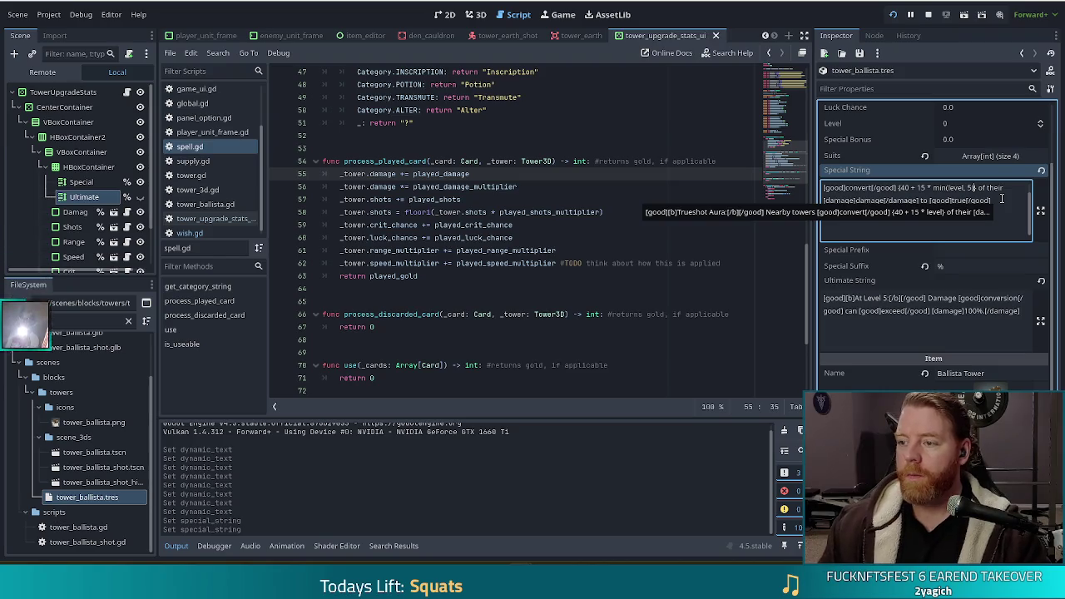
scroll(932, 241, down, 2)
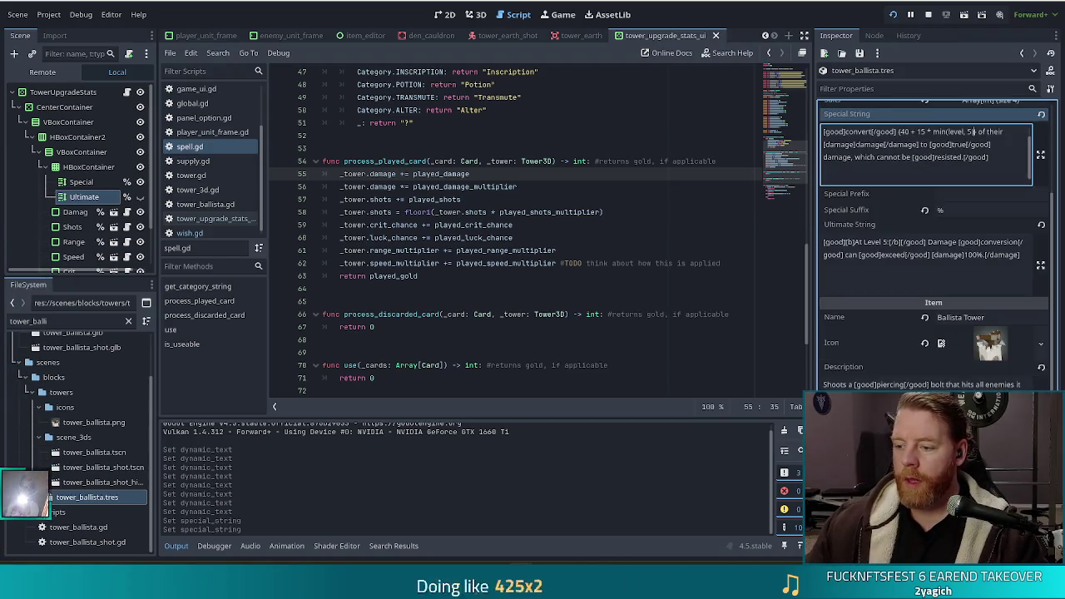
text())
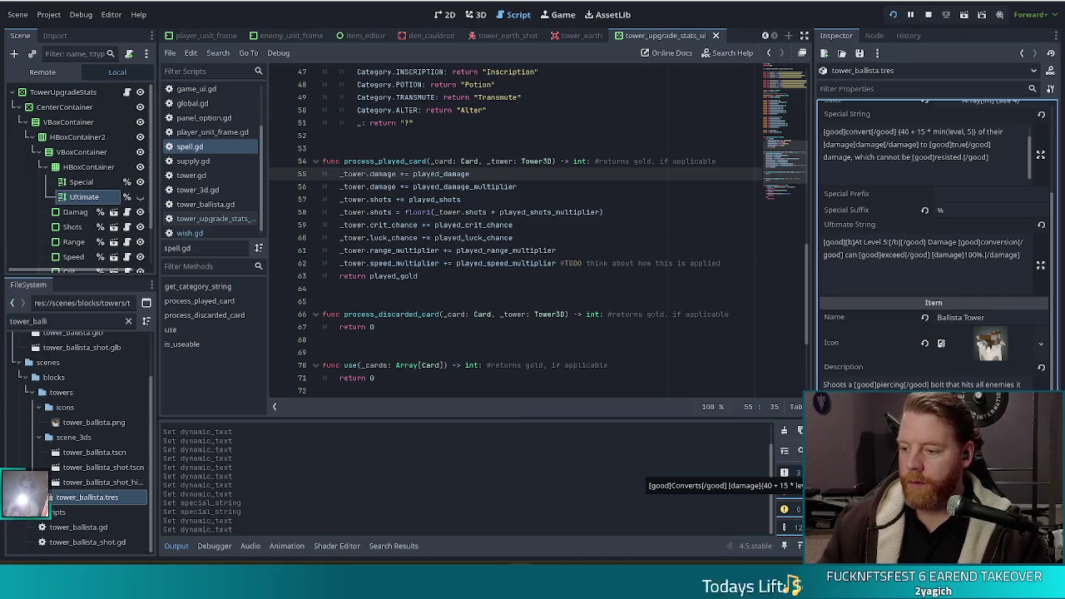
click(1010, 463)
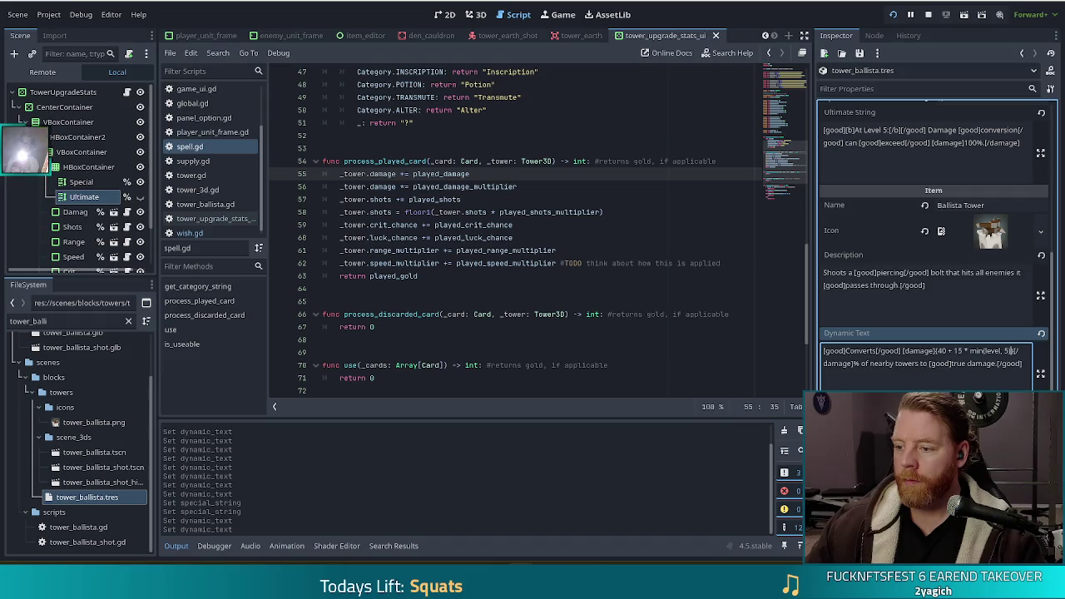
text())
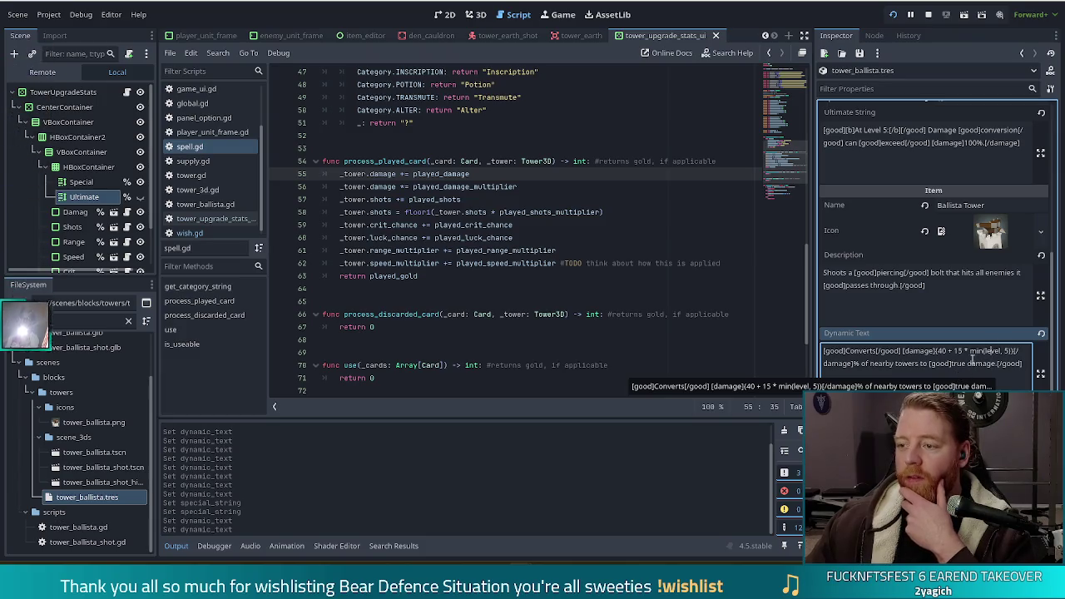
scroll(957, 350, up, 2)
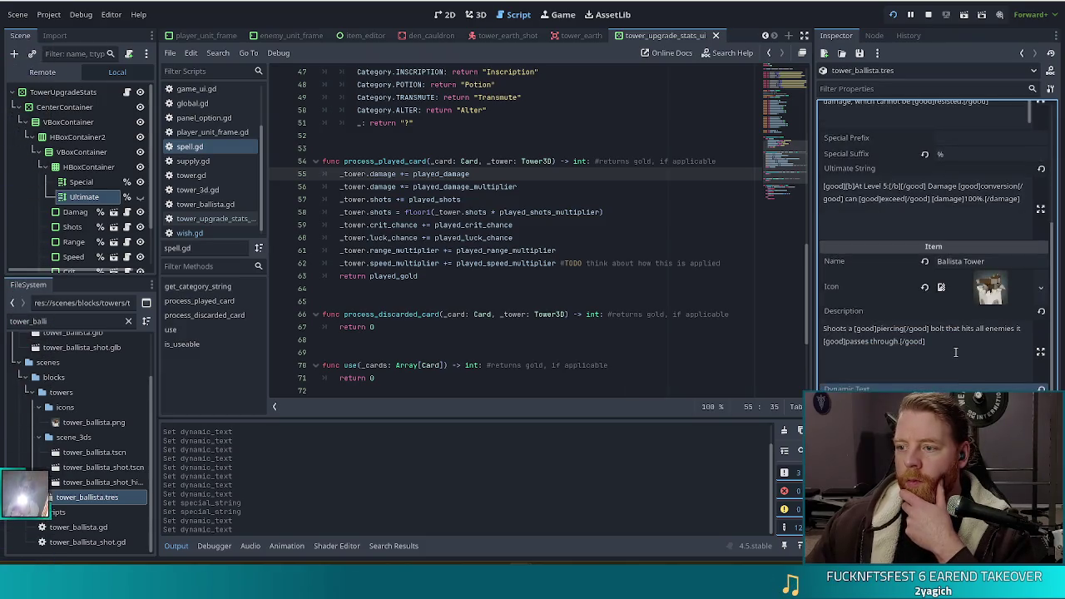
- Replace the word 'Damage' in the Ultimate String with 'Adds'
click(918, 205)
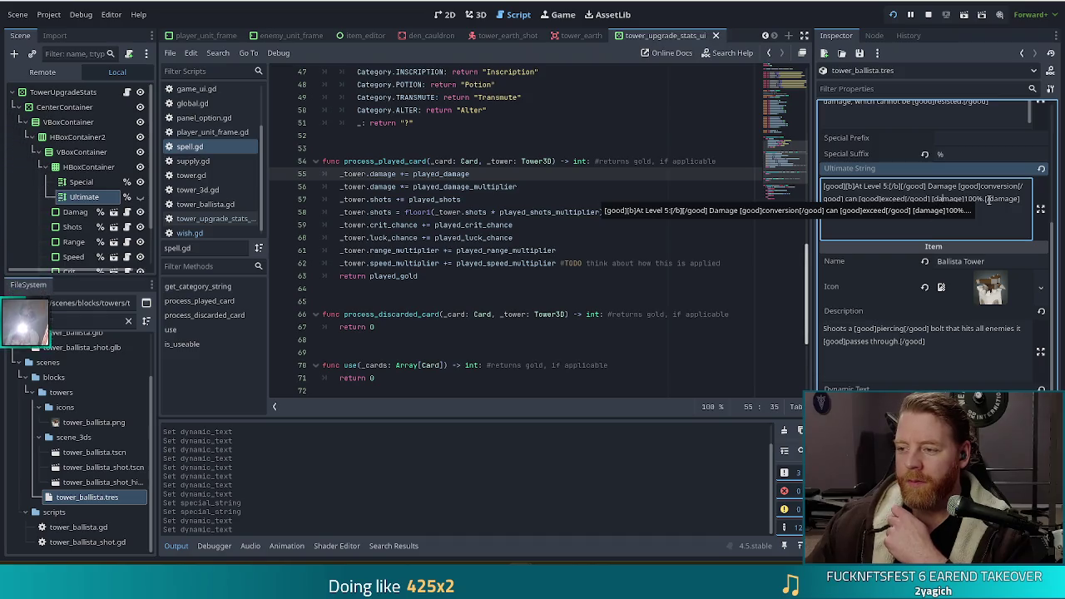
click(988, 199)
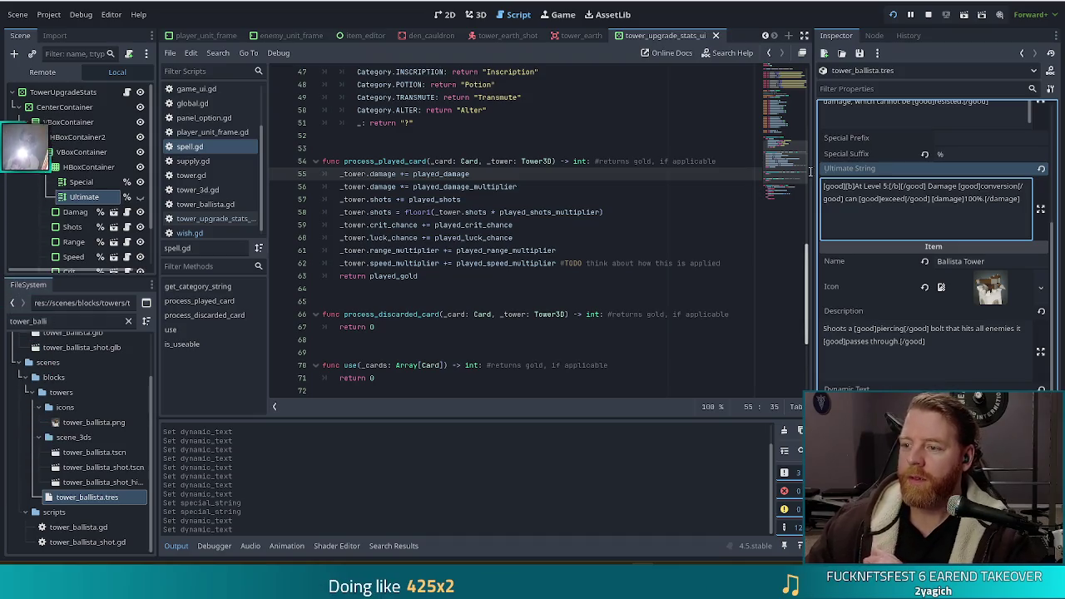
double_click(936, 187)
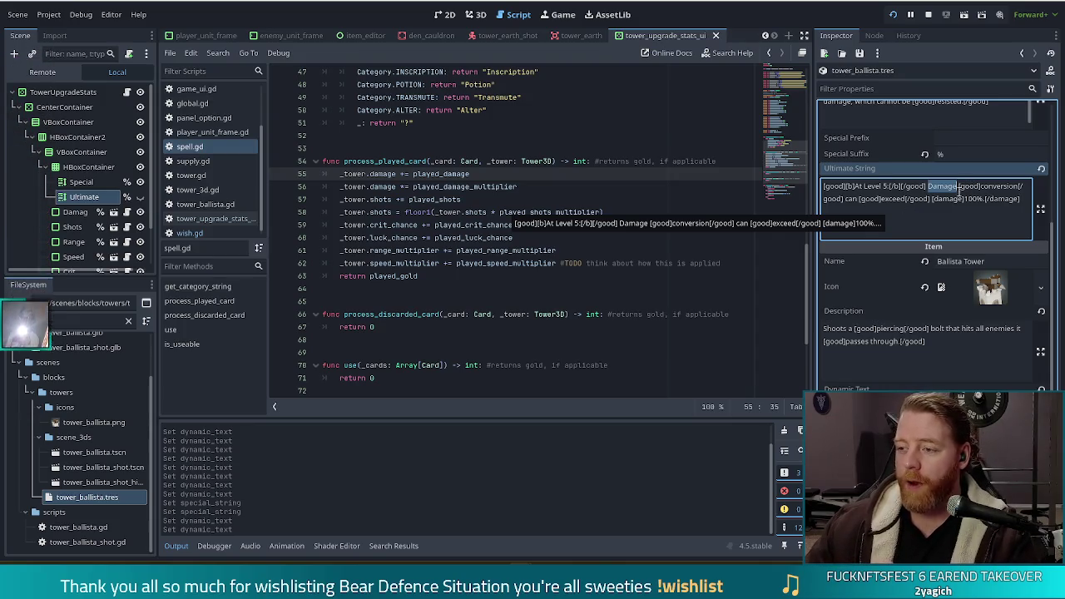
click(918, 212)
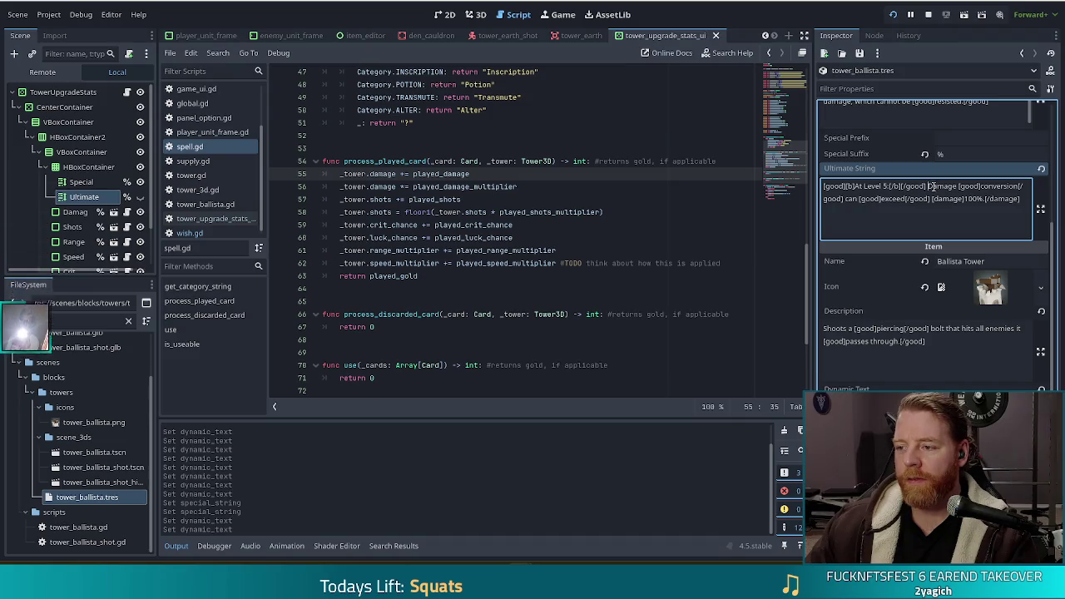
drag(928, 186, 1021, 203)
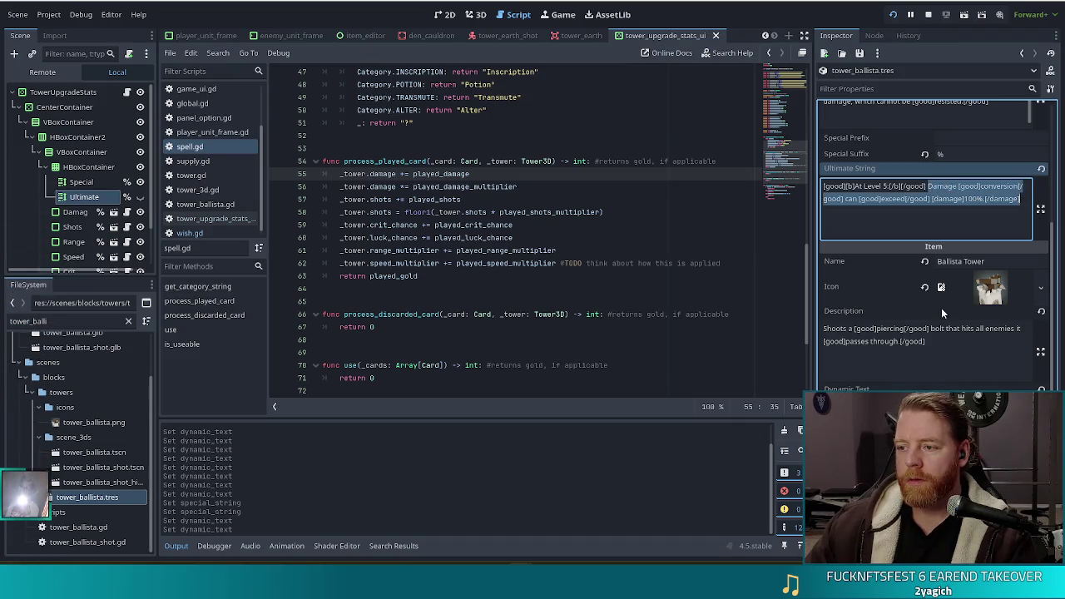
click(946, 187)
double_click(946, 186)
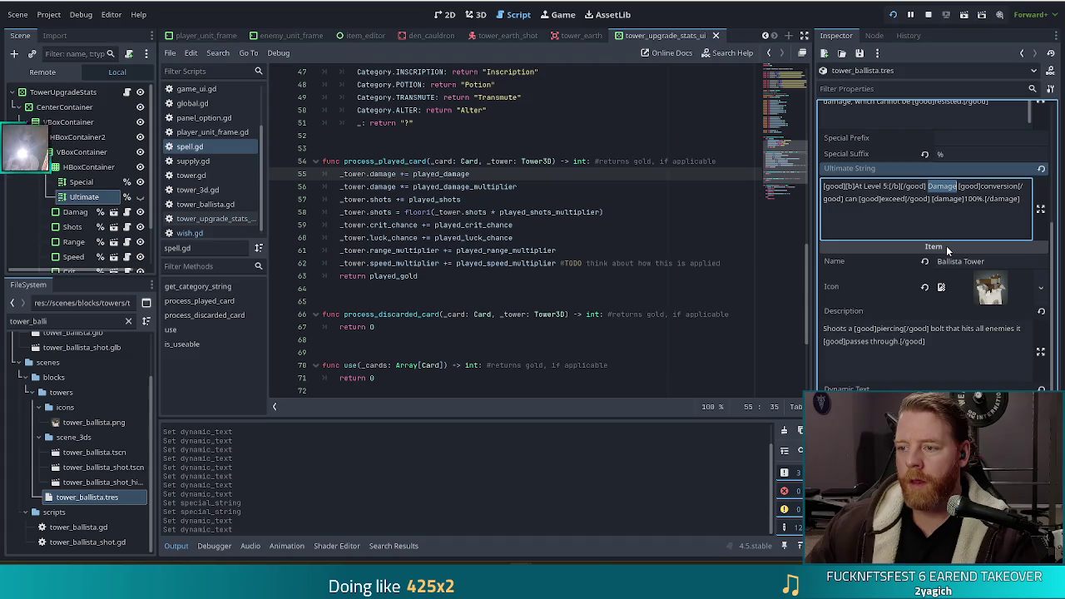
text(A)
key(Delete)
text(dds)
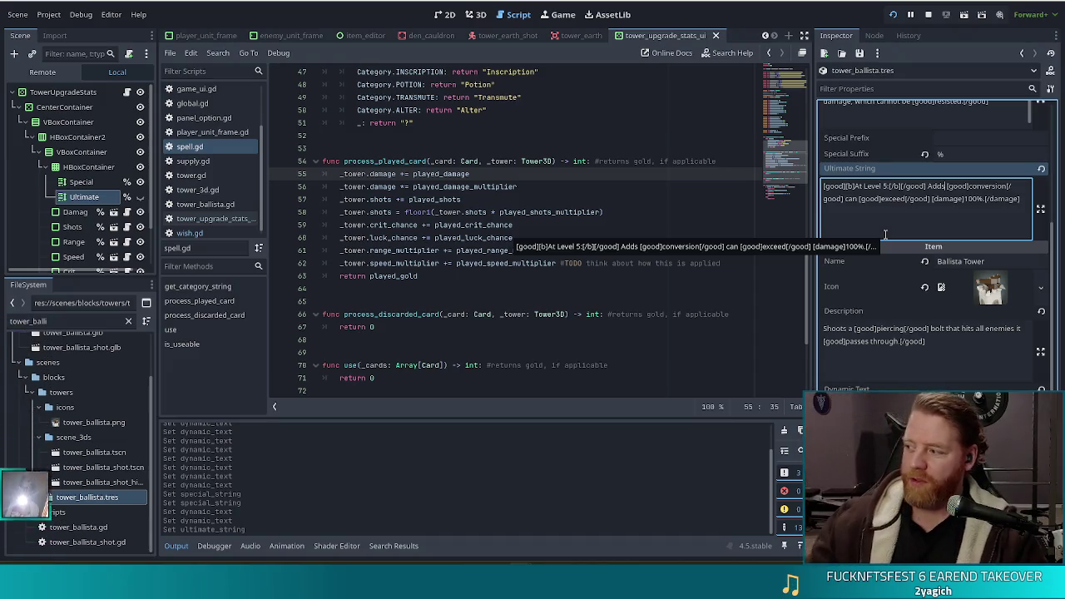
- Replace the Ultimate String text from 'Adds' onward with 'Increases damage of nearby towers by 25%'
mouse_move(1021, 199)
mouse_down()
mouse_move(957, 198)
mouse_move(928, 187)
mouse_up()
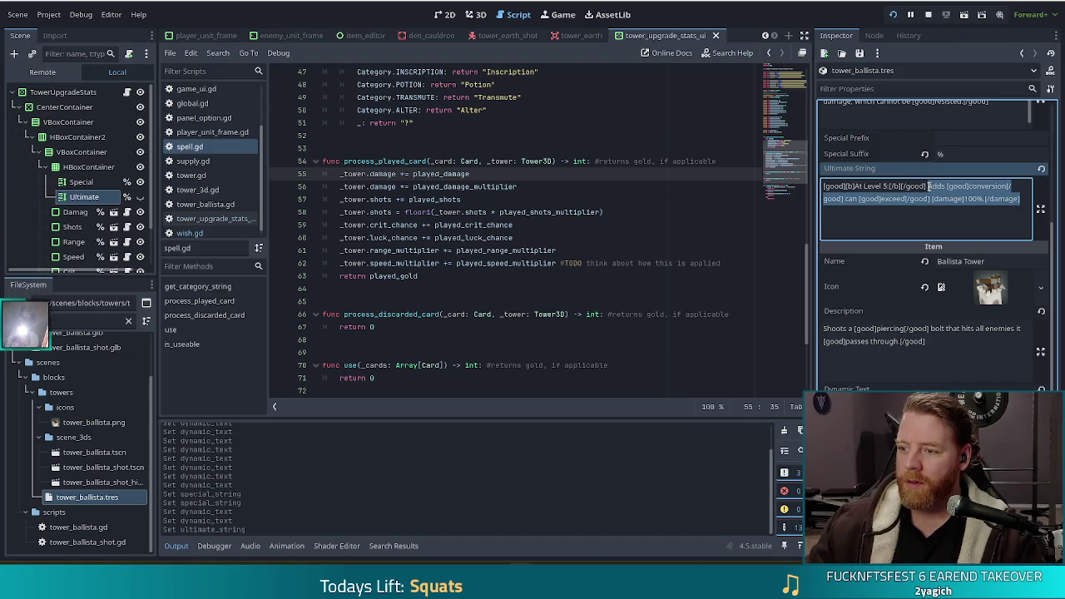
text(Increa)
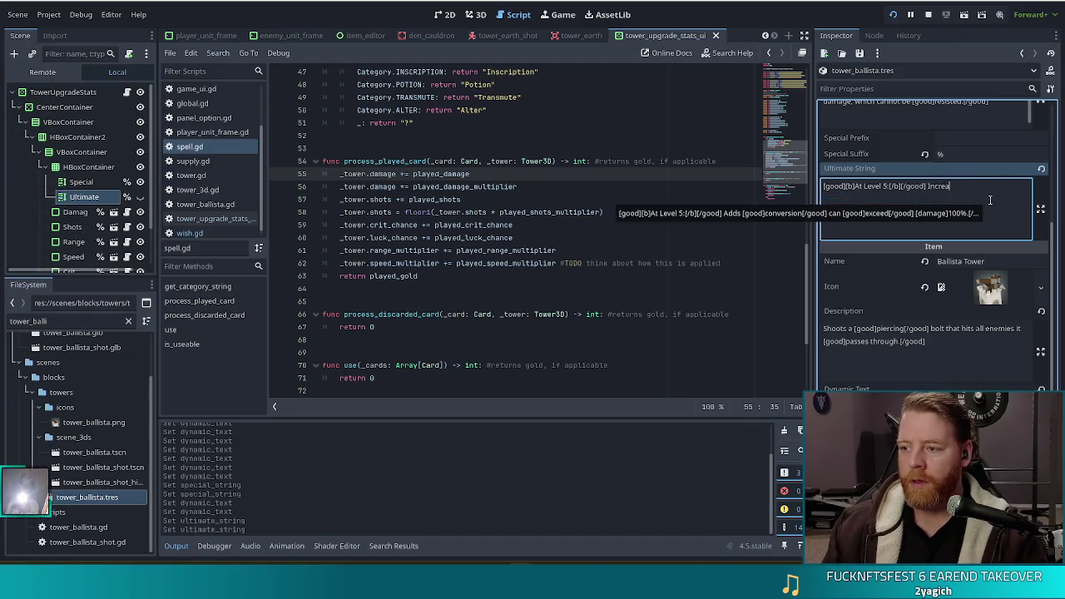
text(ses damage of)
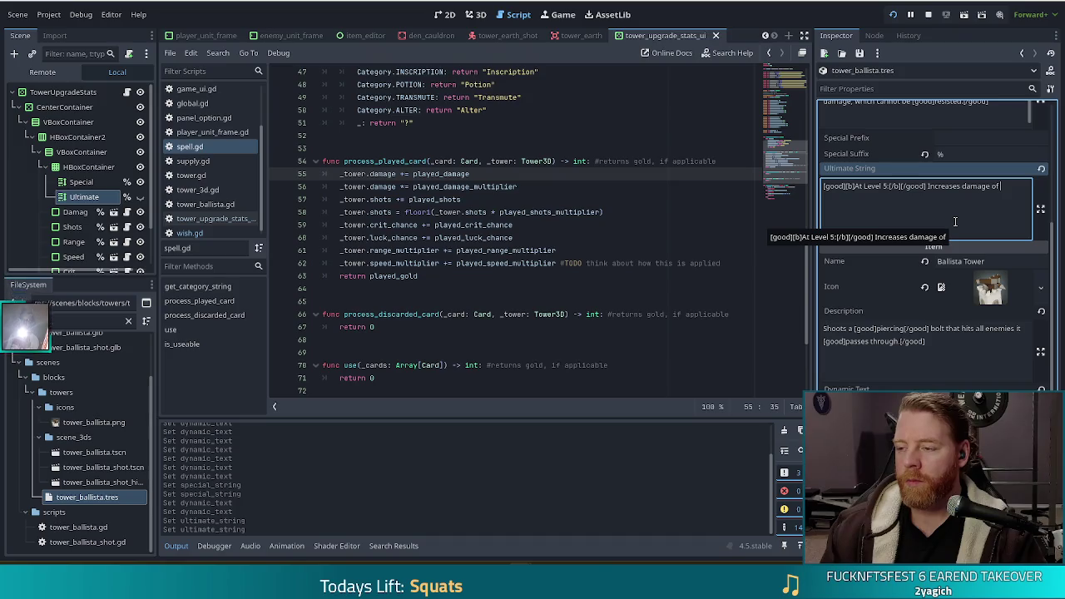
text(nearby towers by 25)
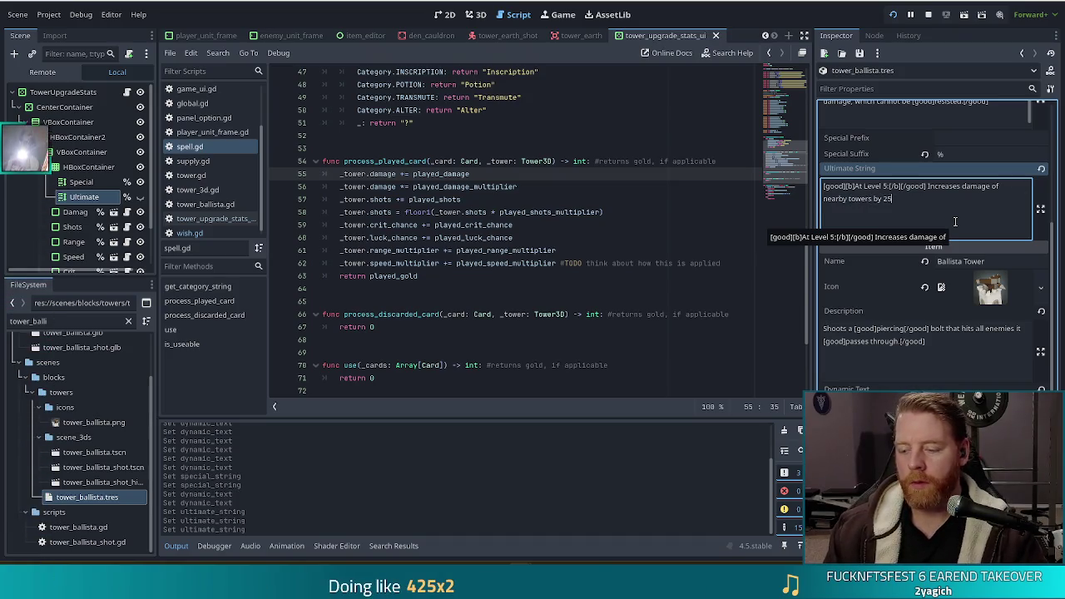
text(%)
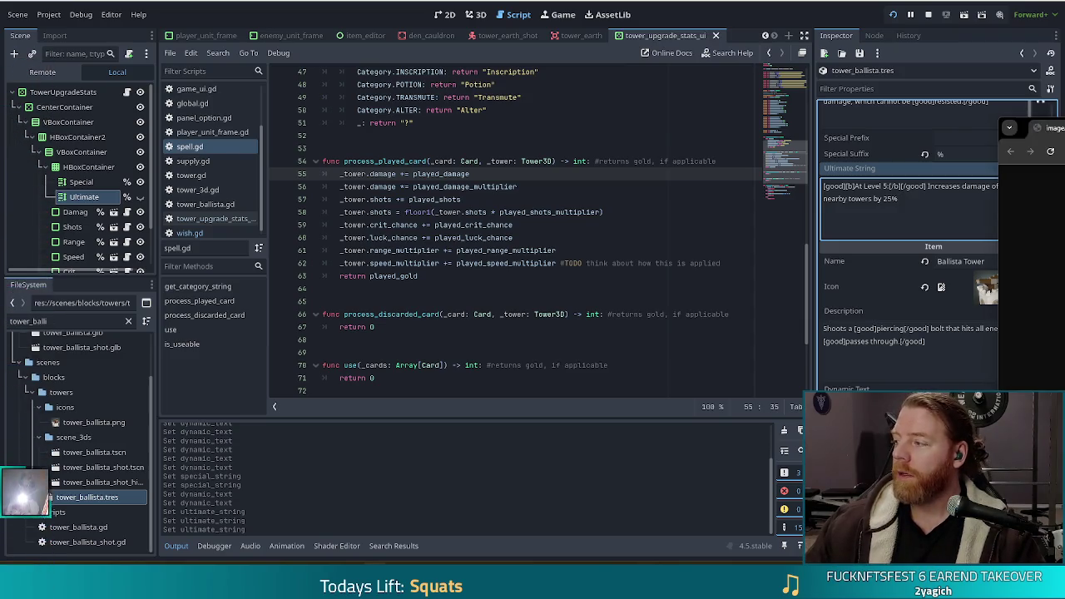
key(alt+Tab)
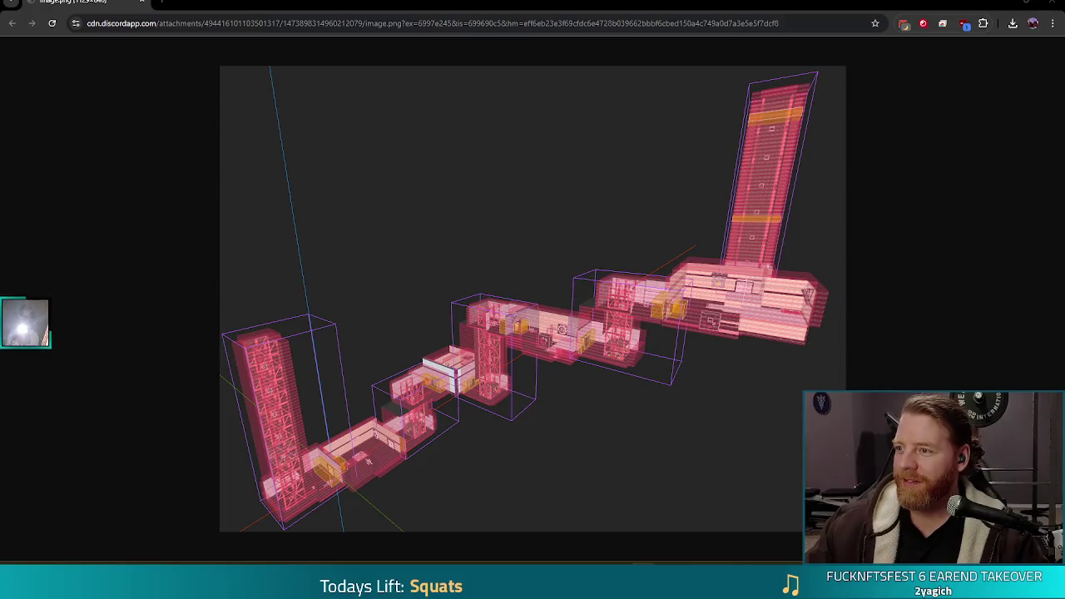
key(alt+Tab)
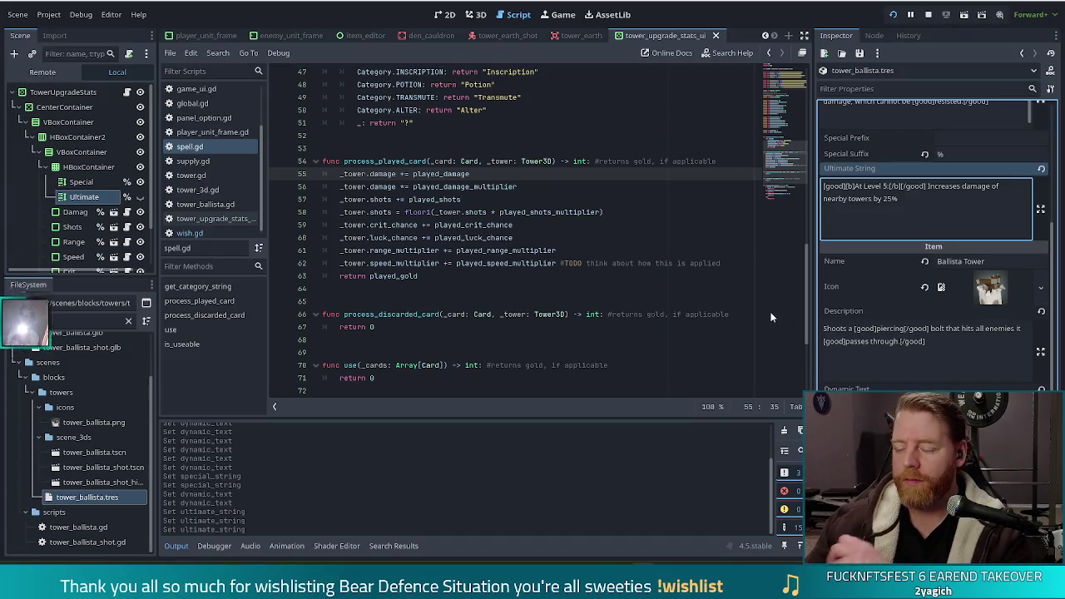
click(510, 177)
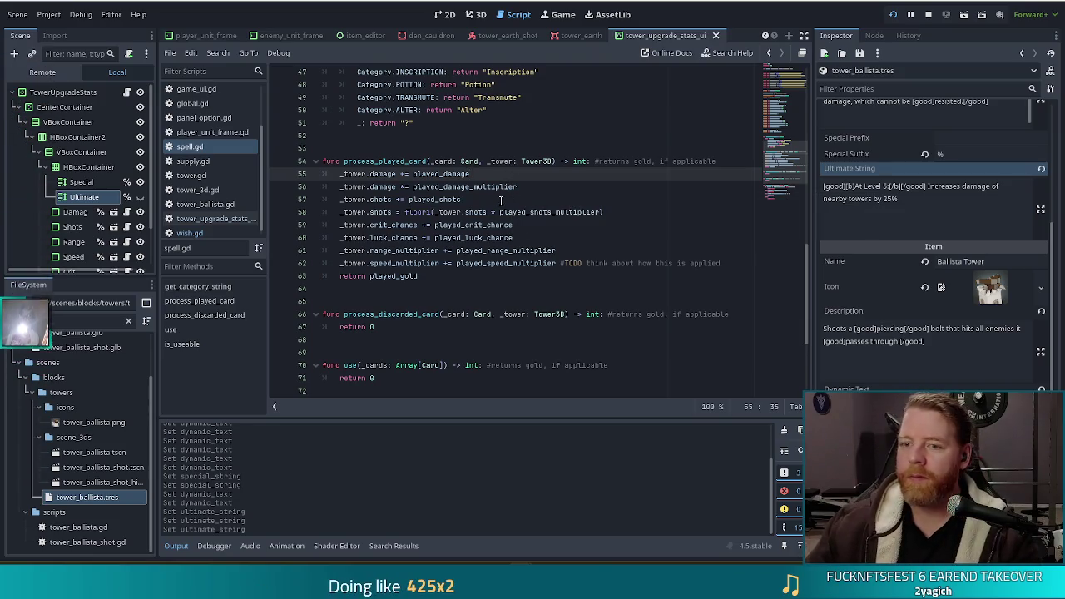
click(501, 201)
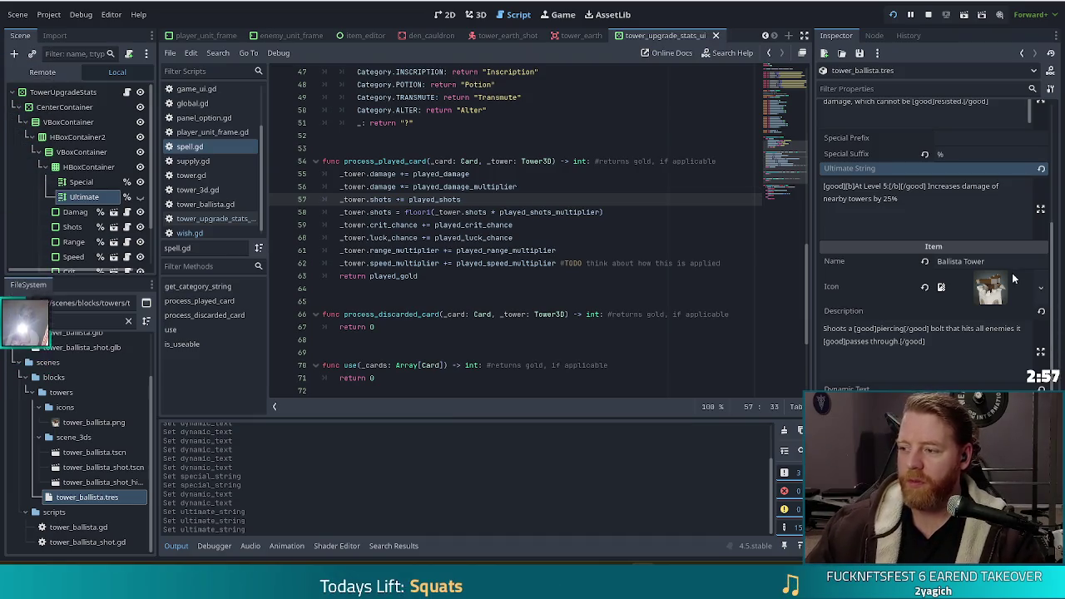
click(601, 213)
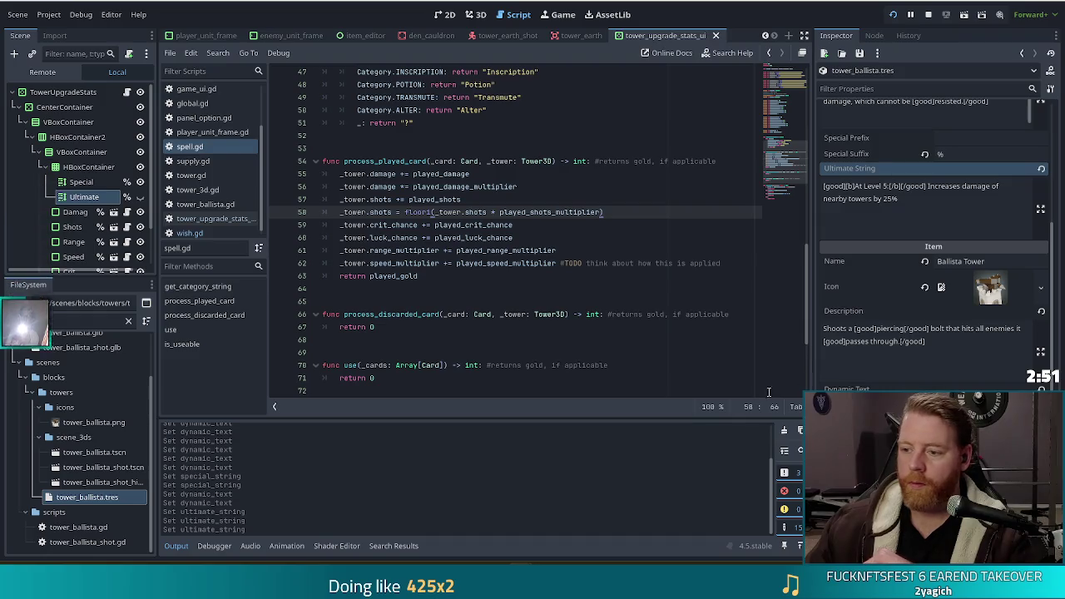
click(874, 354)
click(907, 308)
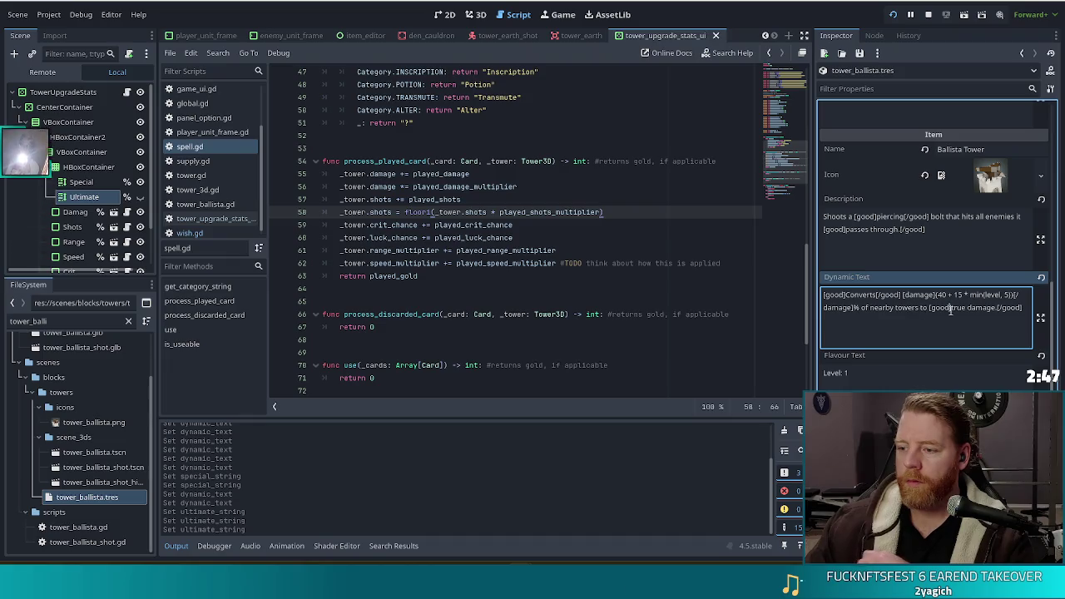
- In the Ultimate String, wrap 'damage' in [damage] tags and 'nearby' and '25%.' in [good] tags
scroll(915, 308, down, 1)
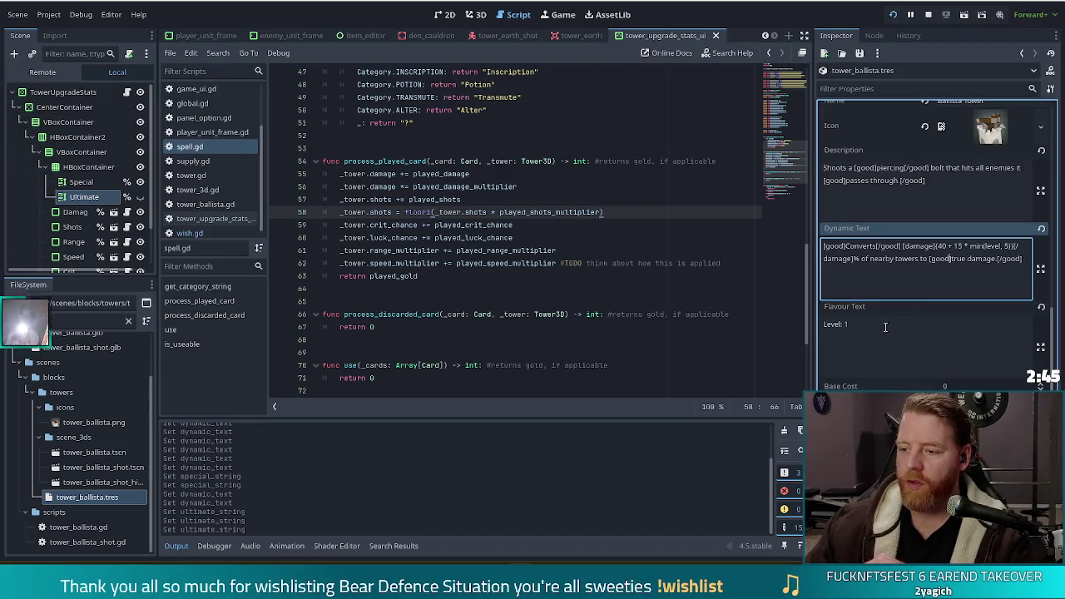
scroll(915, 308, up, 3)
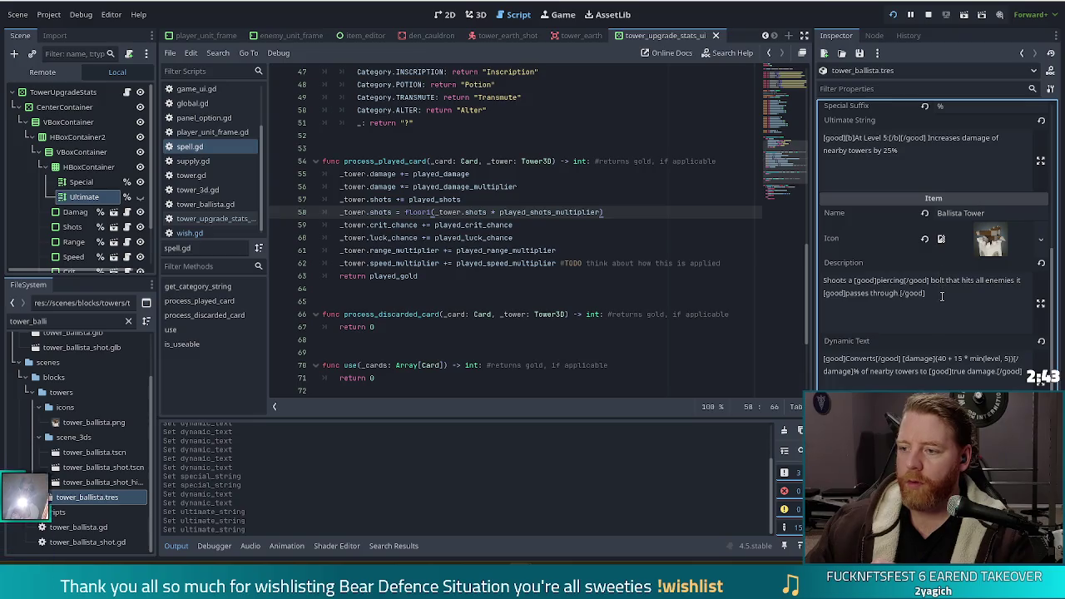
click(927, 168)
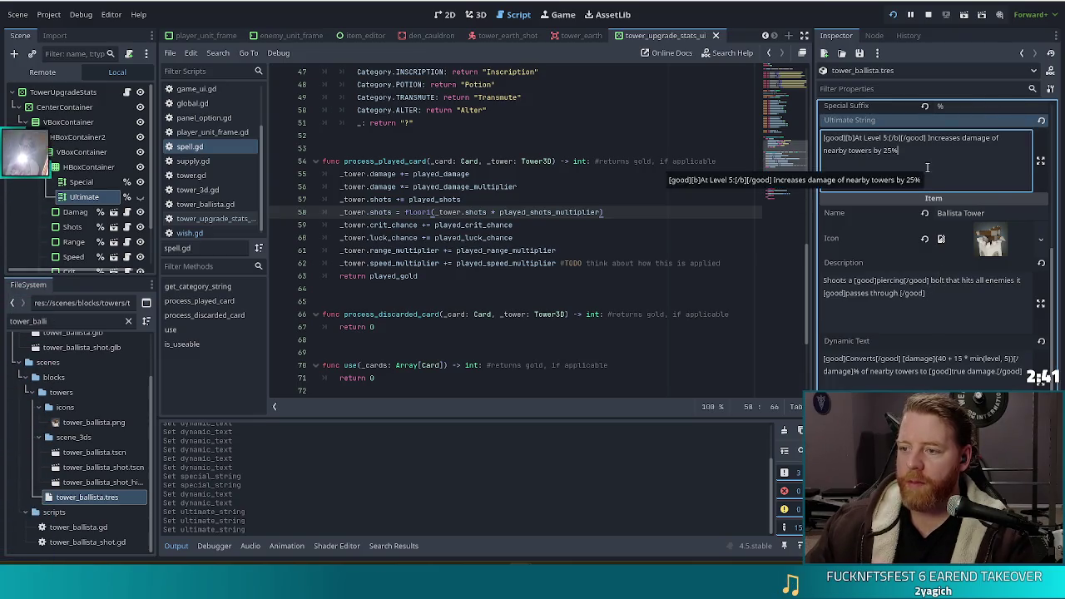
scroll(960, 220, up, 1)
click(963, 194)
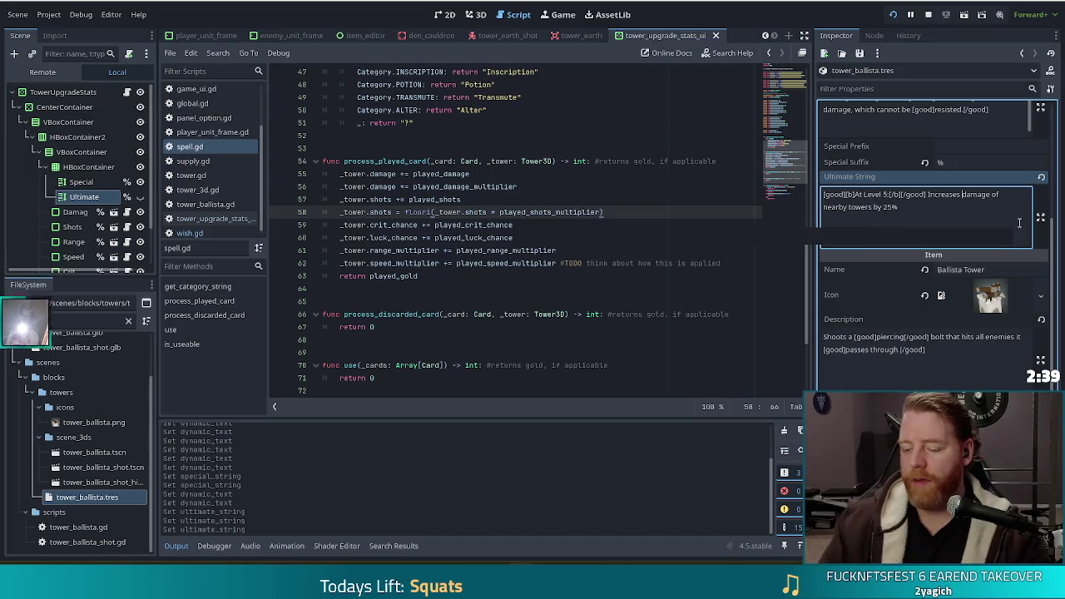
text([damage)
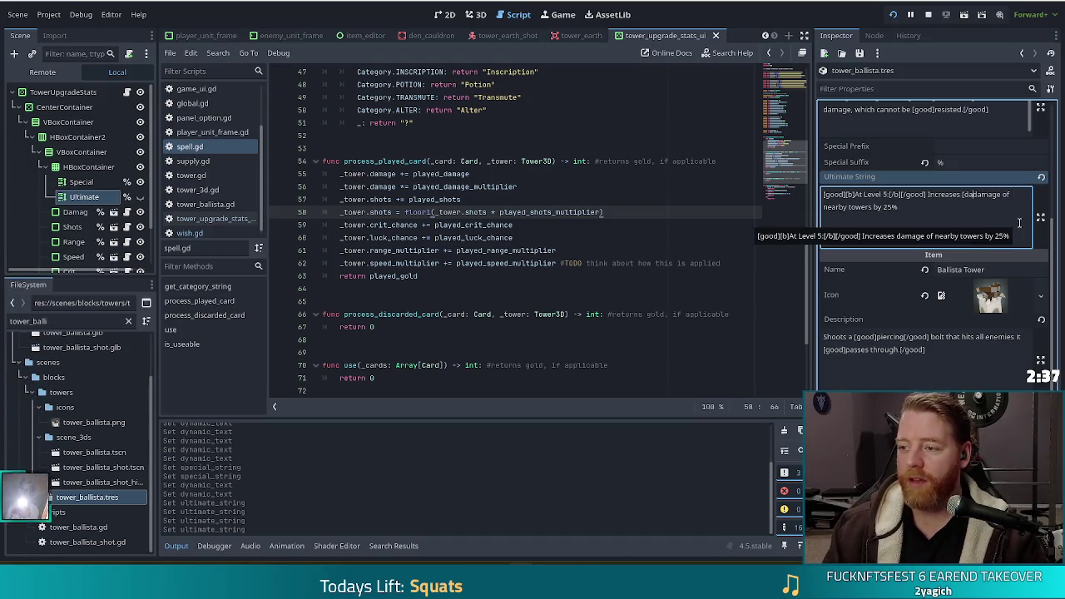
text(]damage)
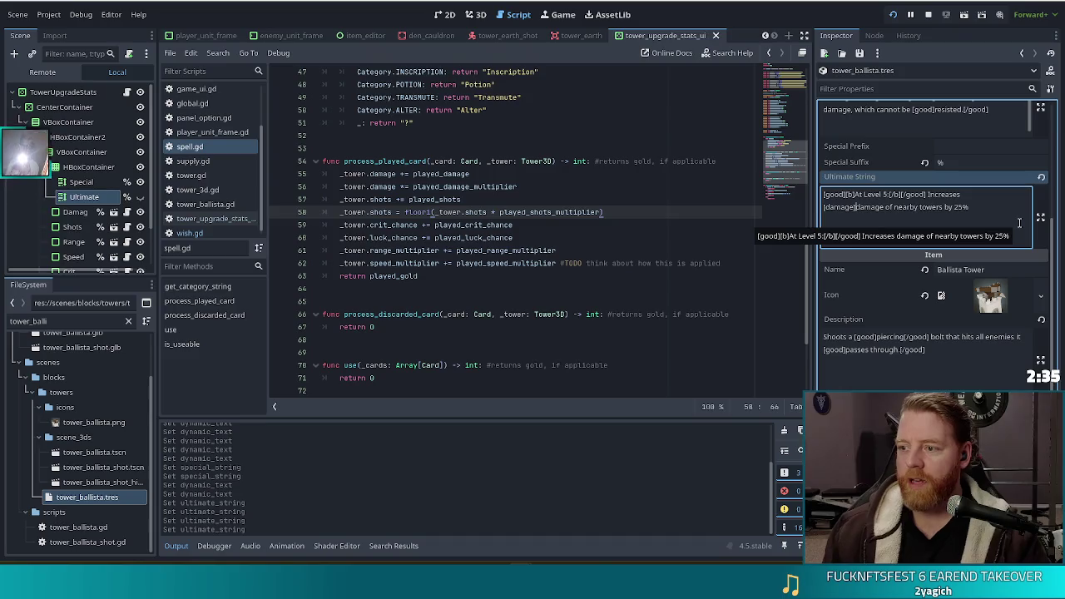
text([)
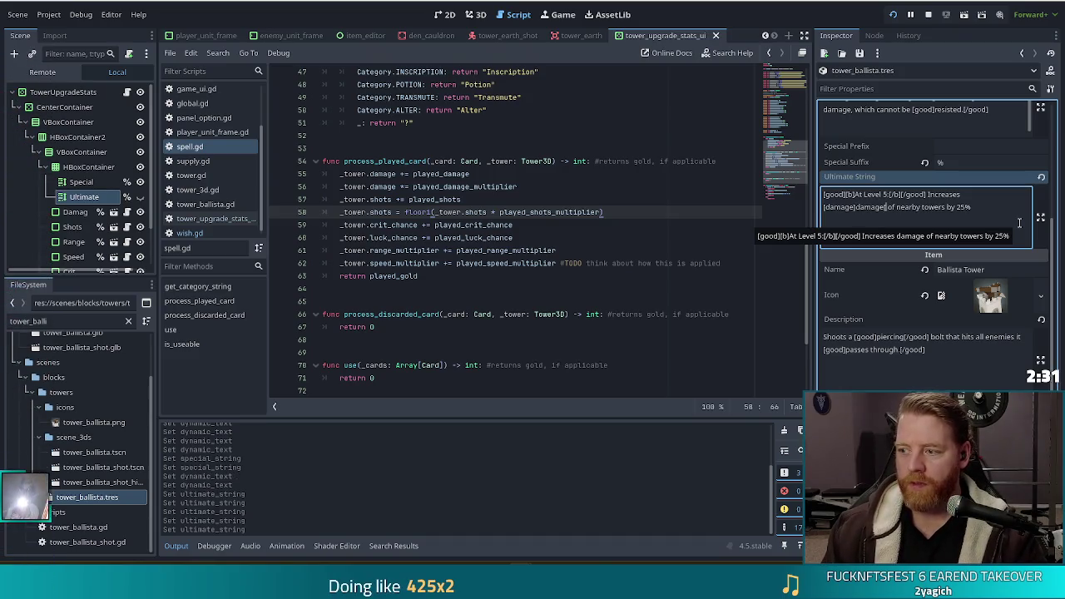
text(/)
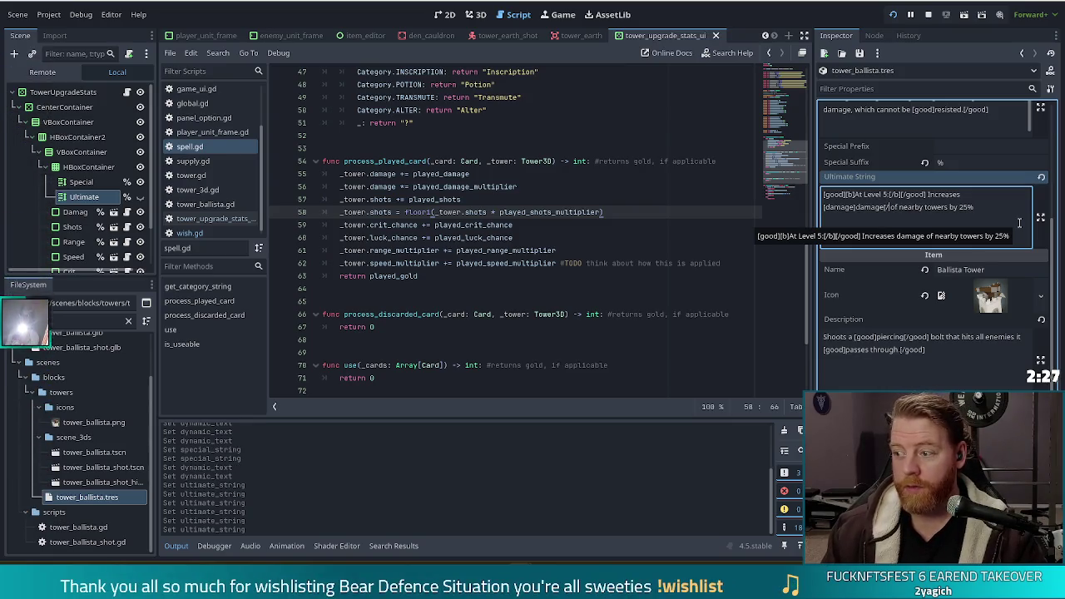
text(damage] of )
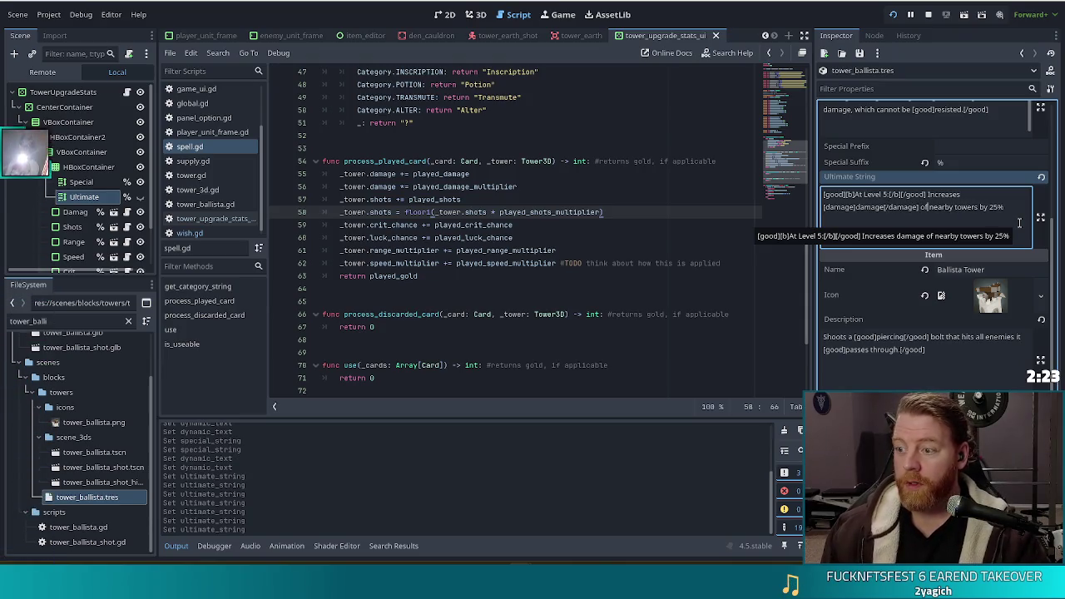
text([good]nearby)
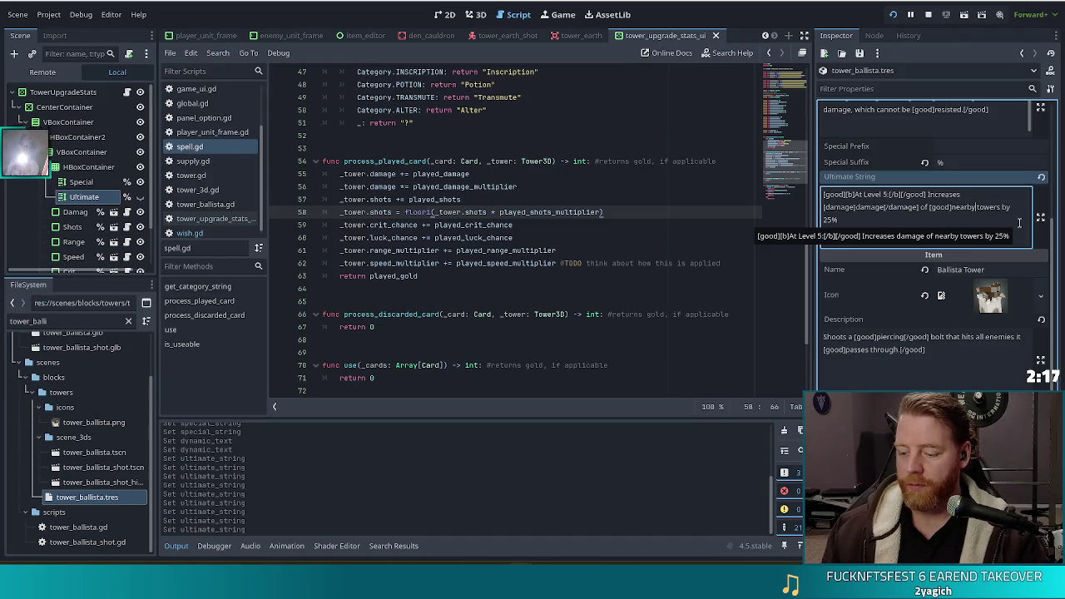
text([/good] towers by )
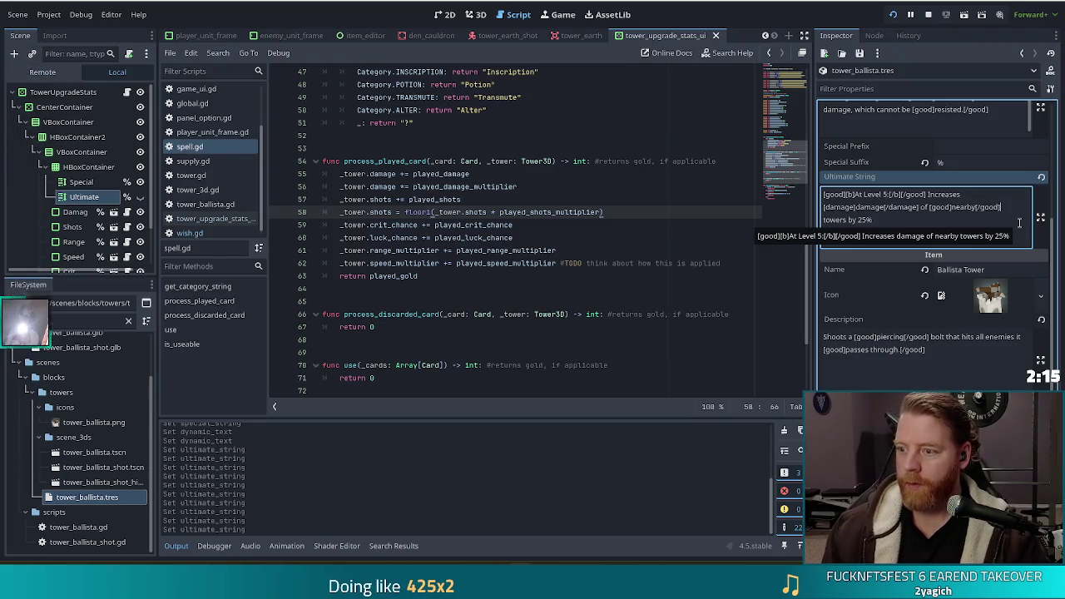
text([good)
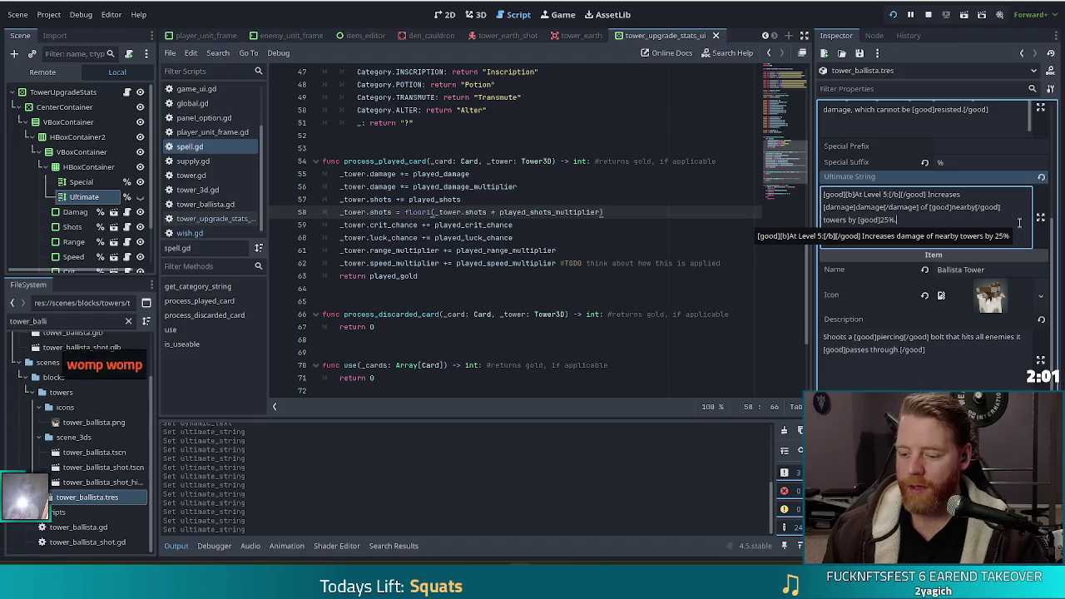
text(/good])
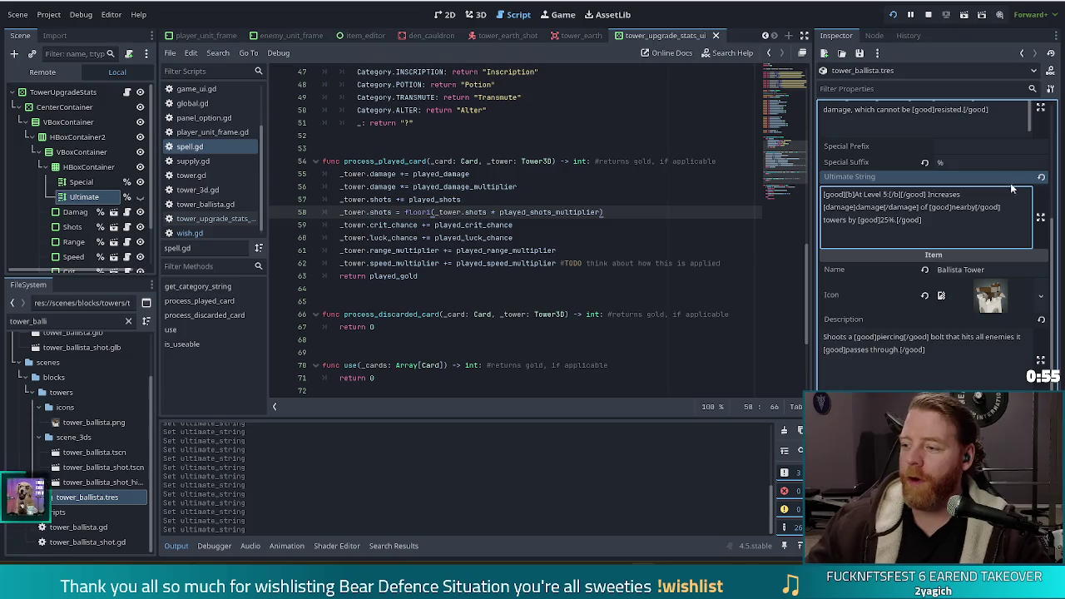
click(480, 209)
mouse_move(972, 216)
mouse_down()
mouse_move(823, 194)
mouse_move(924, 206)
mouse_move(949, 229)
mouse_up()
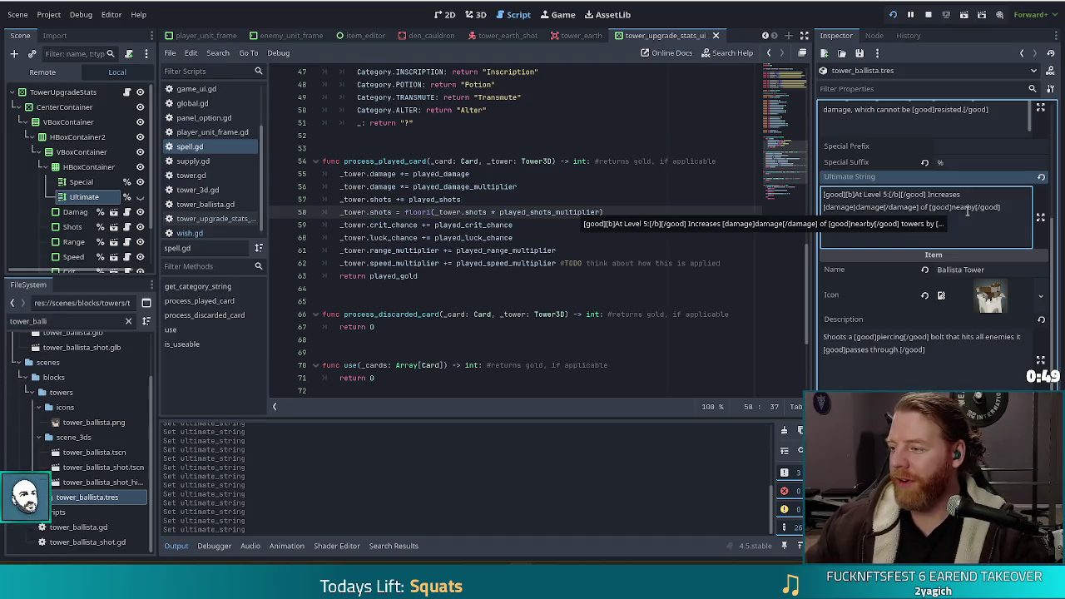
key(ctrl+z)
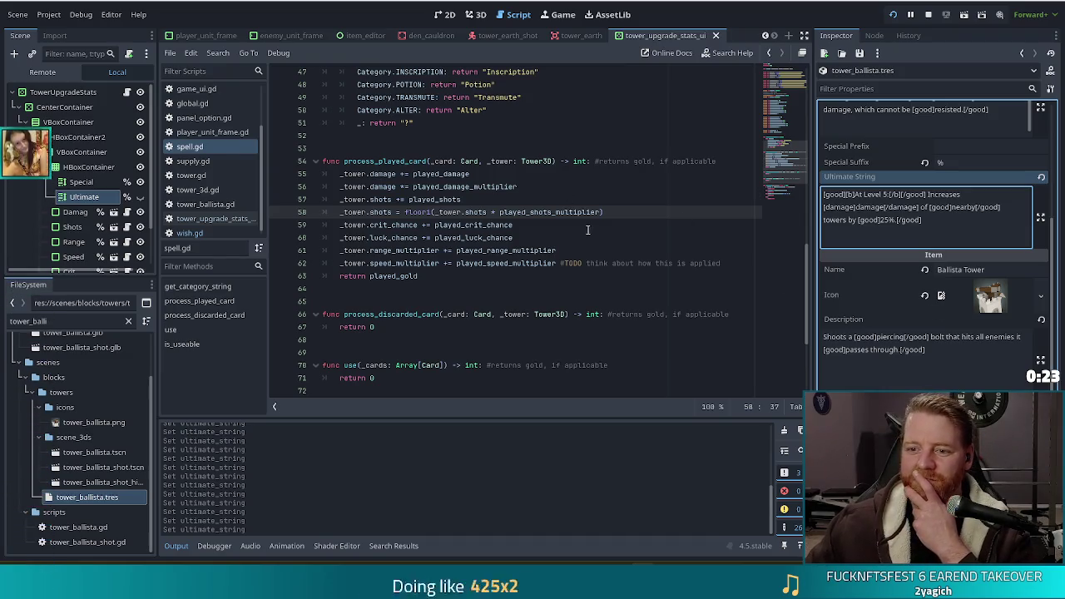
click(632, 225)
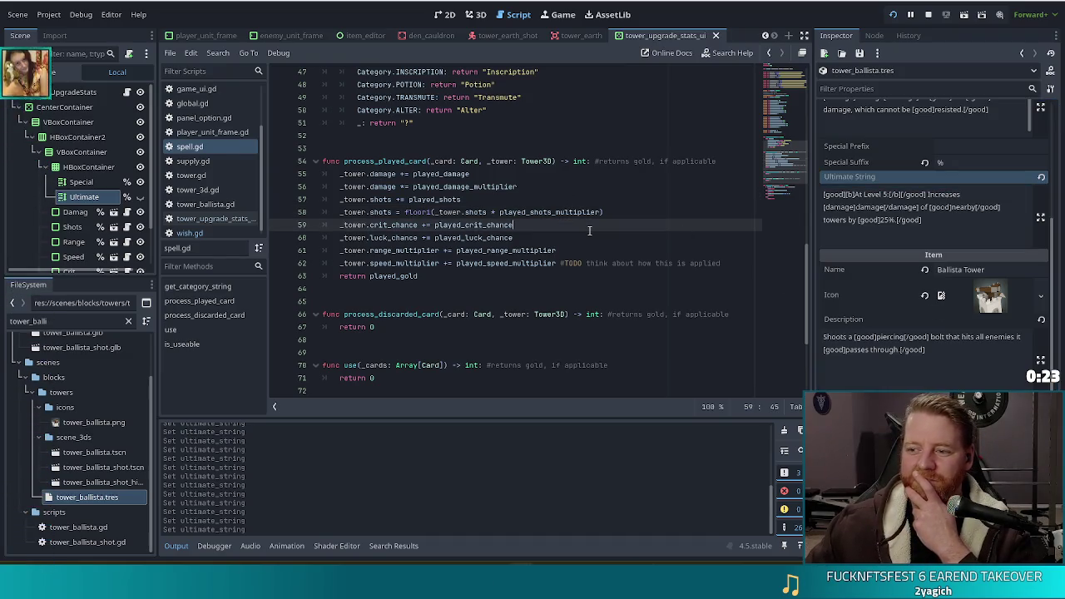
click(914, 353)
click(953, 321)
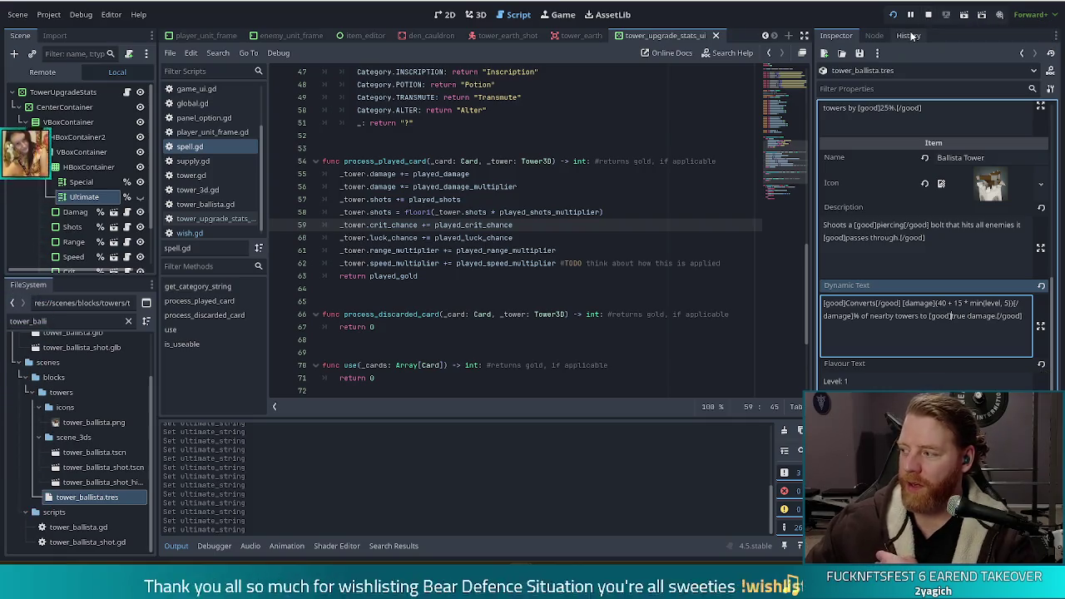
- Select and inspect the [good] tags in the ballista's Description text
click(866, 225)
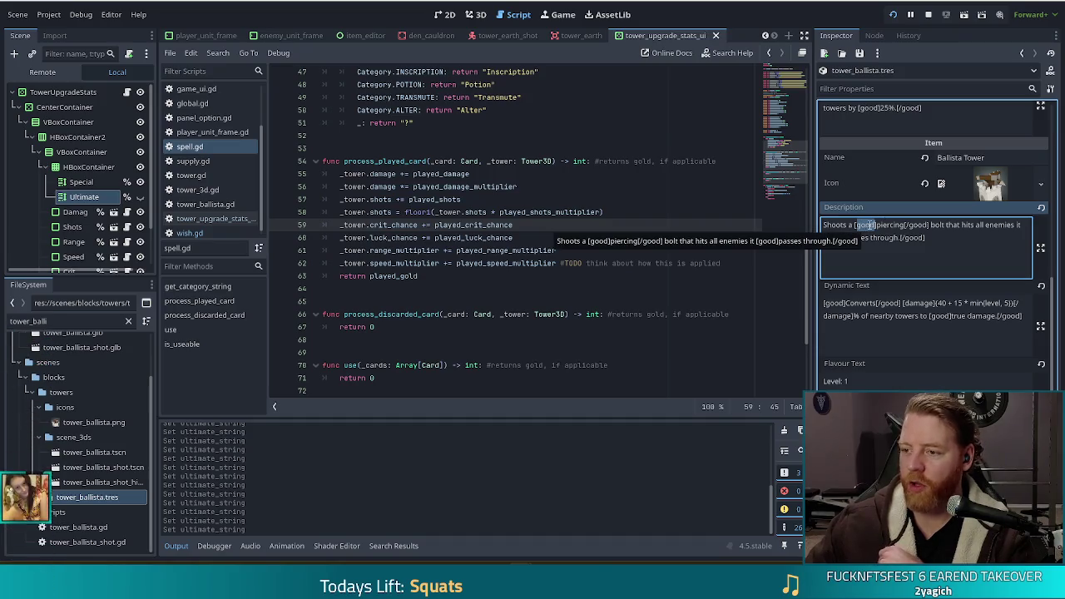
click(864, 223)
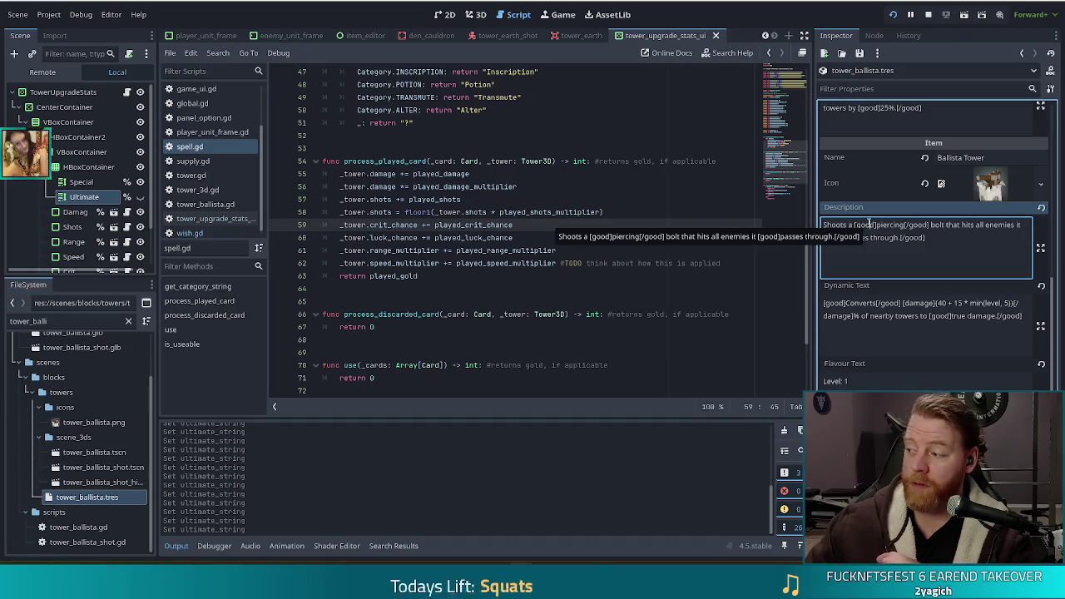
double_click(863, 224)
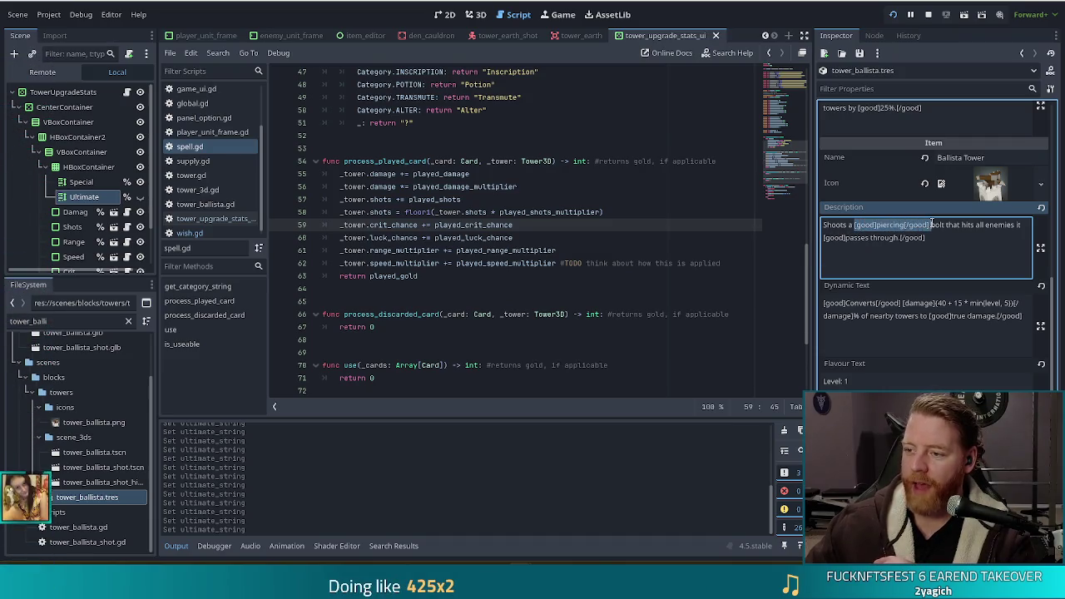
triple_click(861, 223)
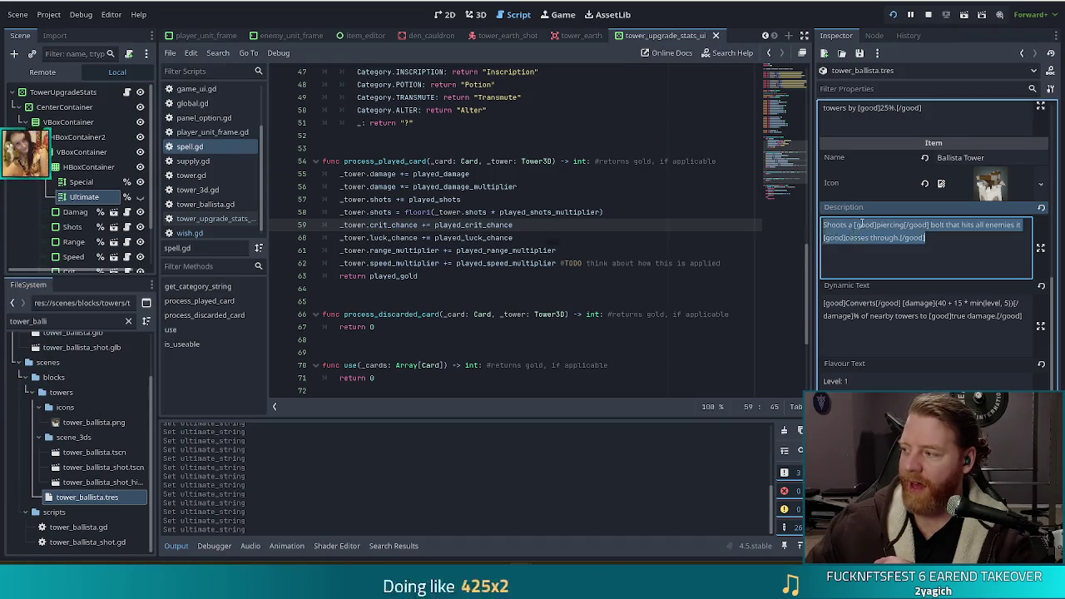
double_click(862, 223)
triple_click(864, 223)
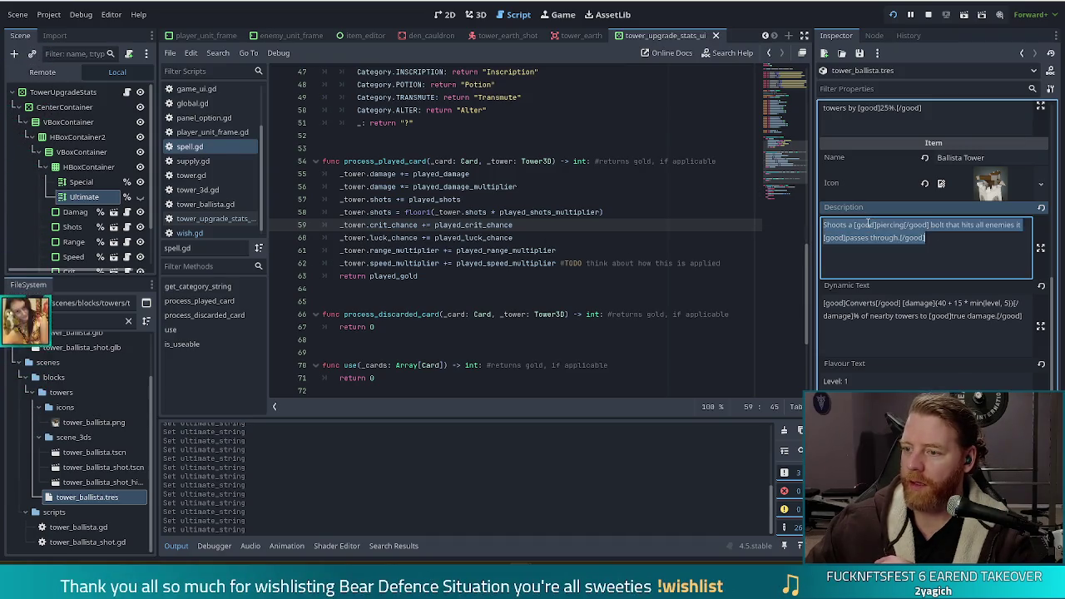
click(896, 237)
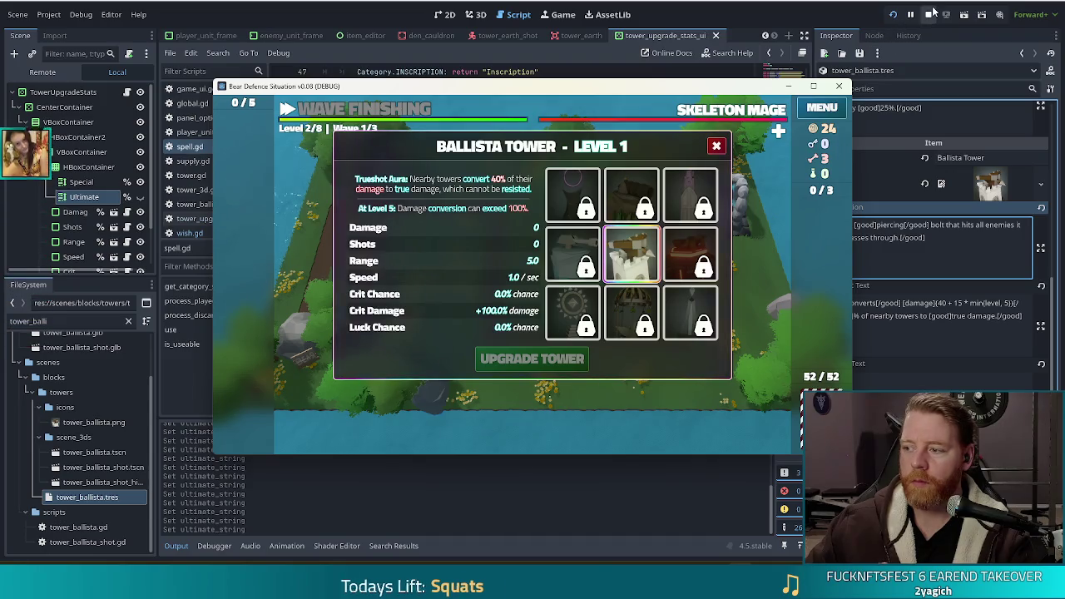
- Rerun the game with New Game and clear the three wave-complete messages
mouse_move(621, 263)
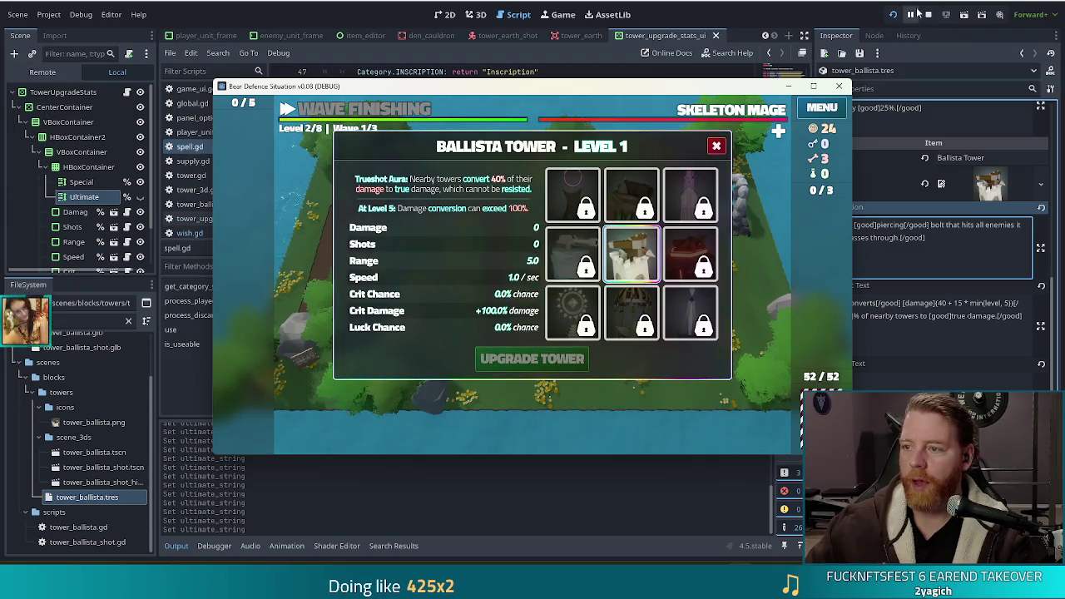
click(896, 17)
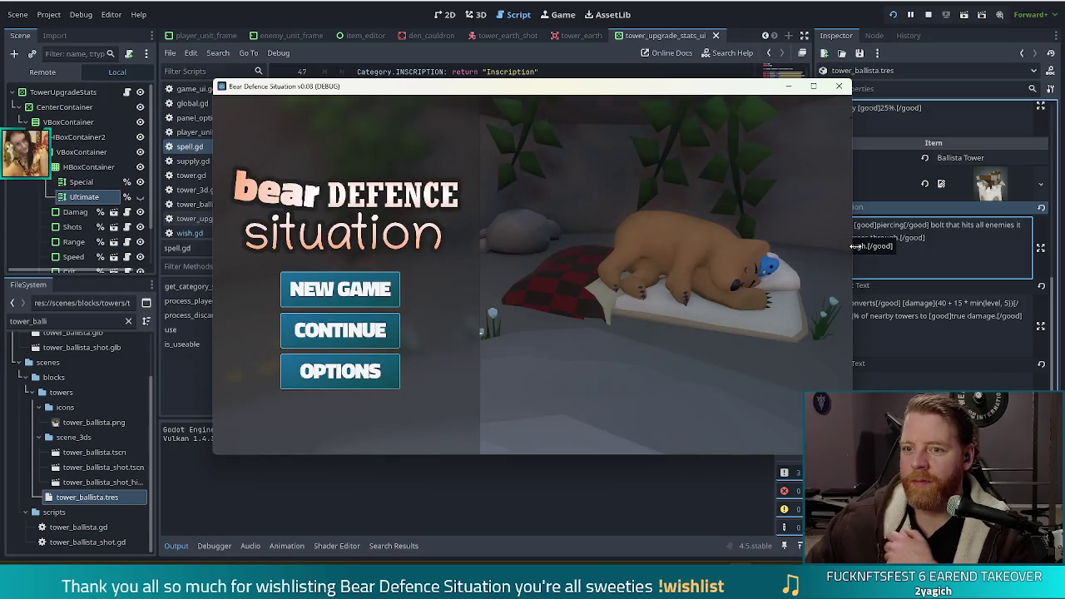
click(330, 294)
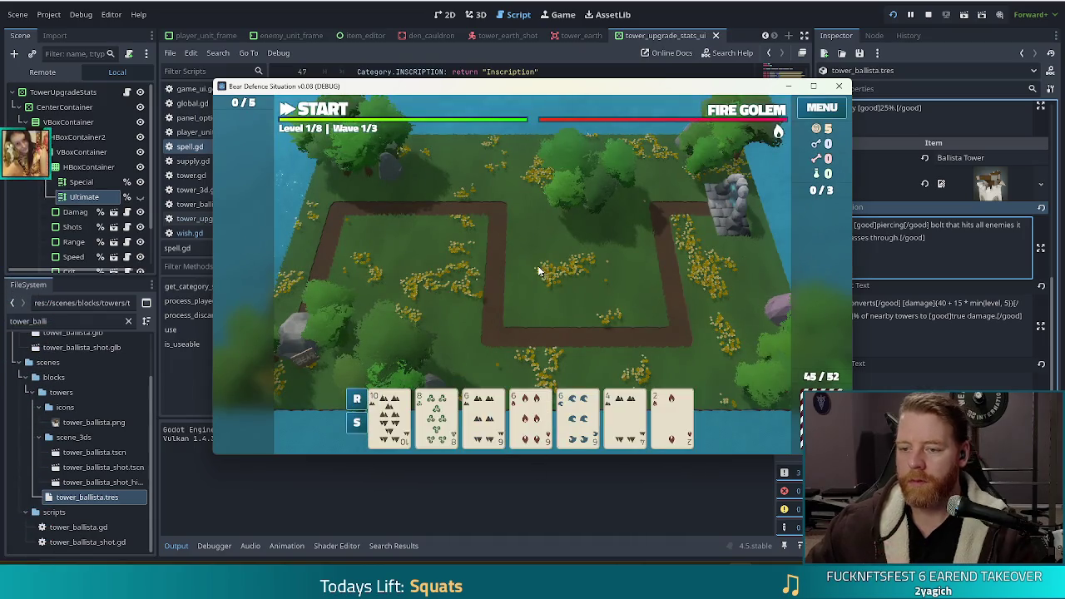
click(530, 341)
click(531, 338)
click(530, 338)
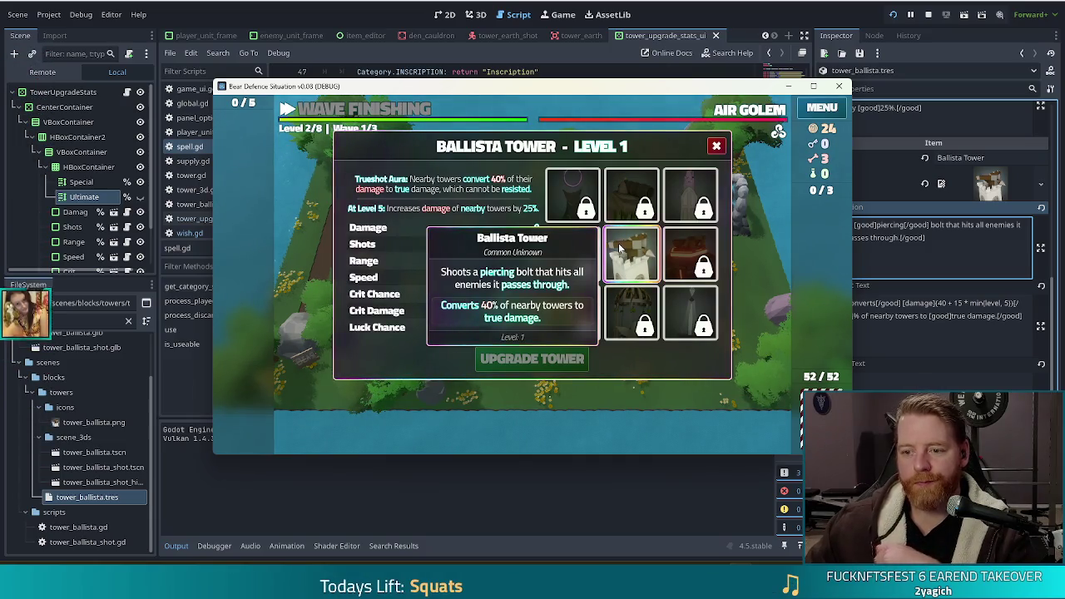
- Stop the game and put the caret right after 'towers' in the Dynamic Text
click(947, 315)
click(895, 316)
click(918, 316)
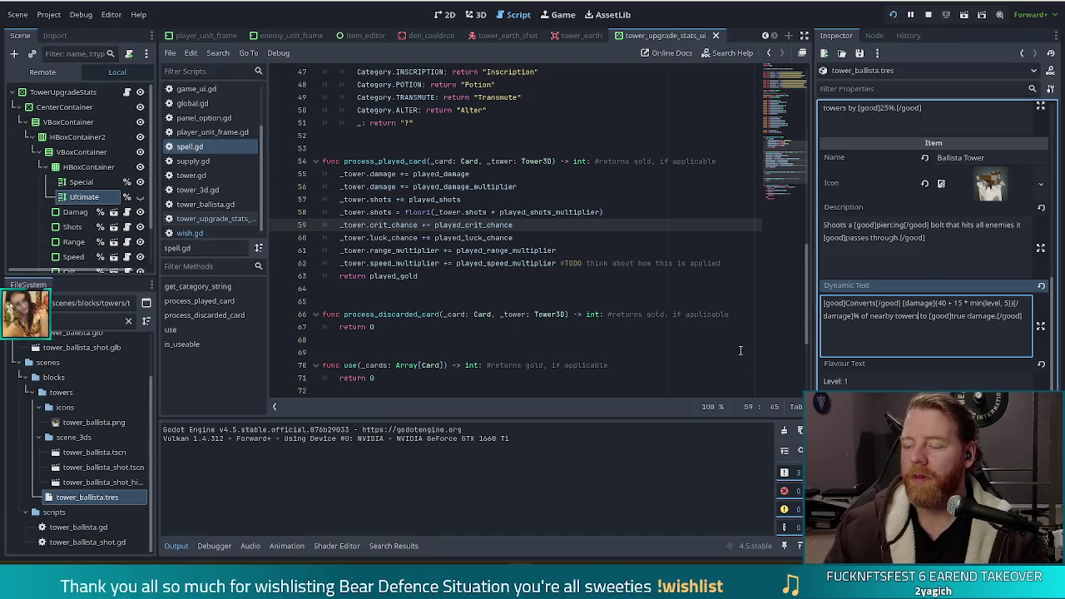
- Change the Dynamic Text's 'nearby towers' to 'nearby tower damage', then return to the running game
key(BackSpace)
text(damag)
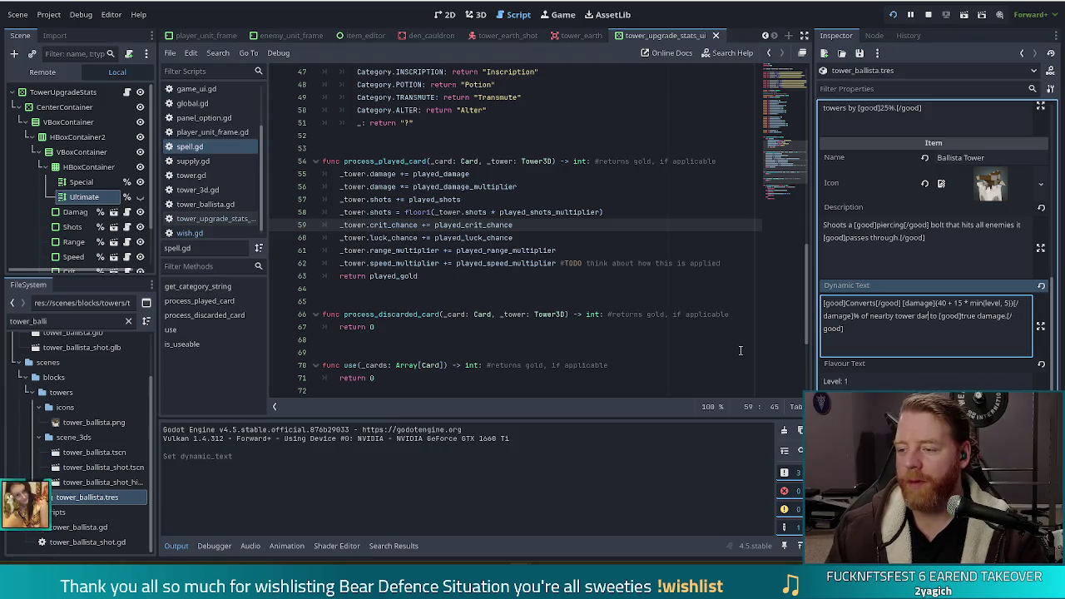
text(e)
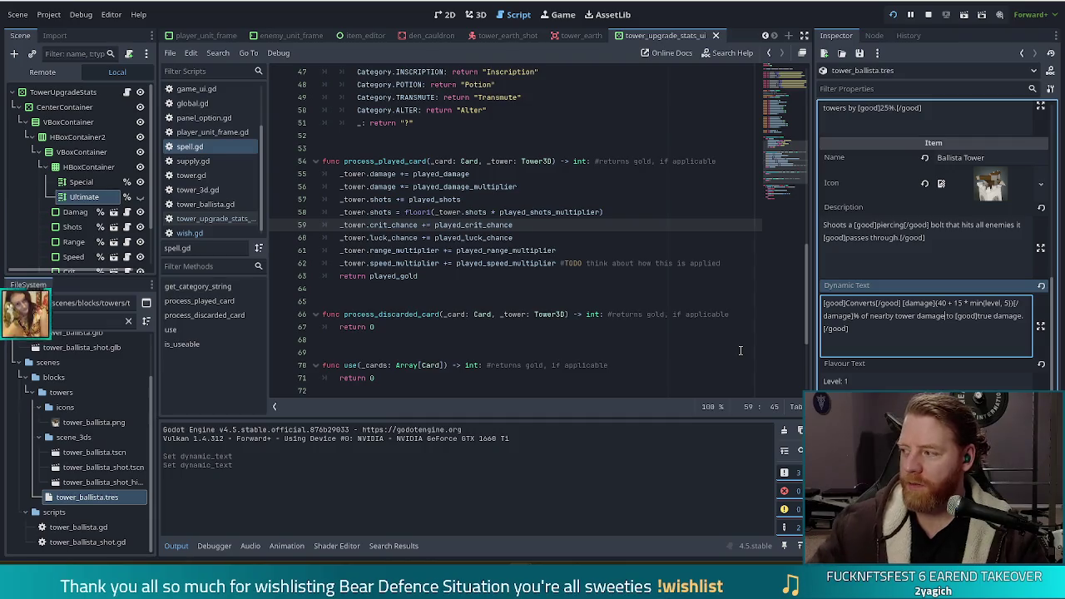
click(865, 225)
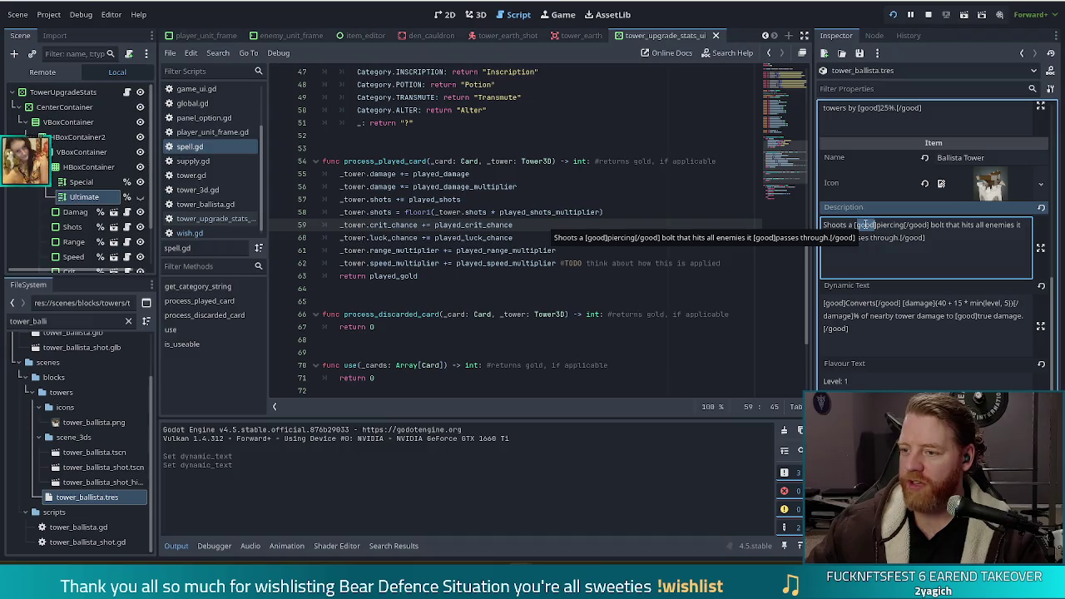
double_click(924, 303)
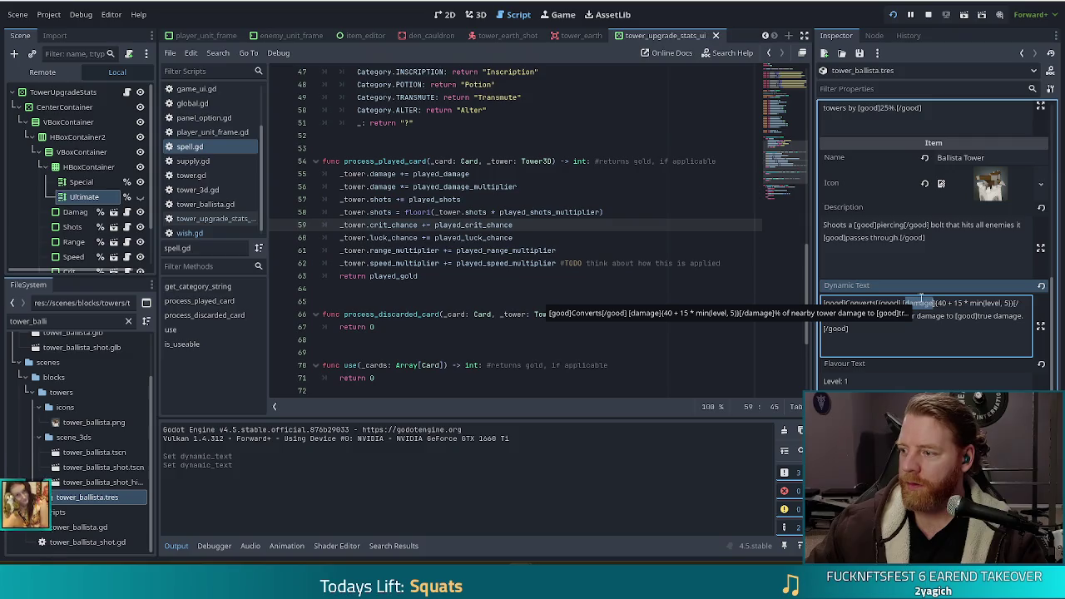
click(957, 315)
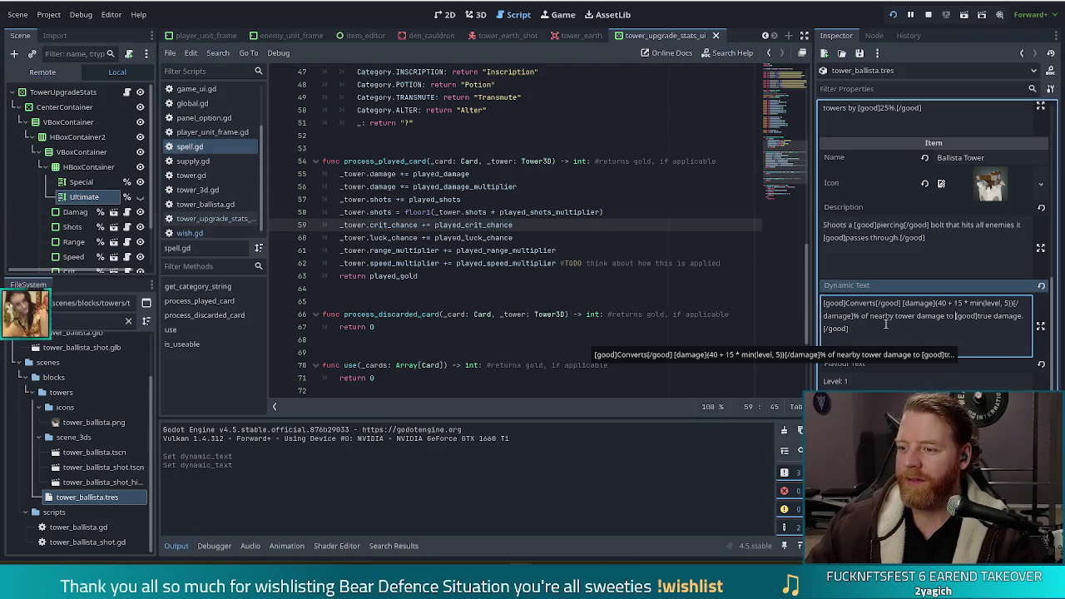
click(883, 326)
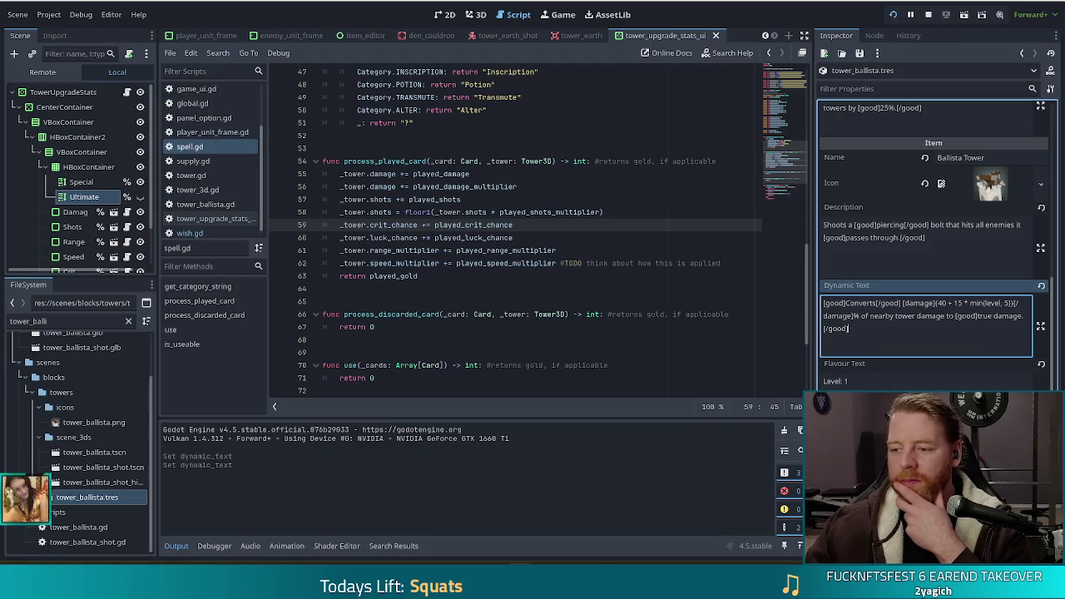
key(alt+Tab)
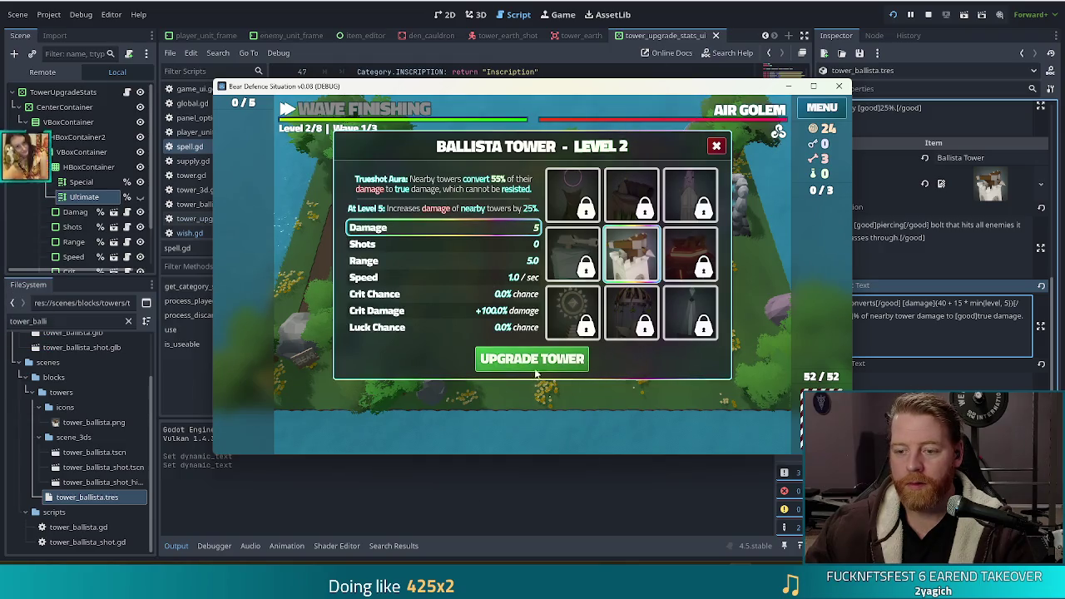
- Move the Ballista's 5 upgrade points from Damage to Shots, upgrade it, and reposition the game window
click(495, 243)
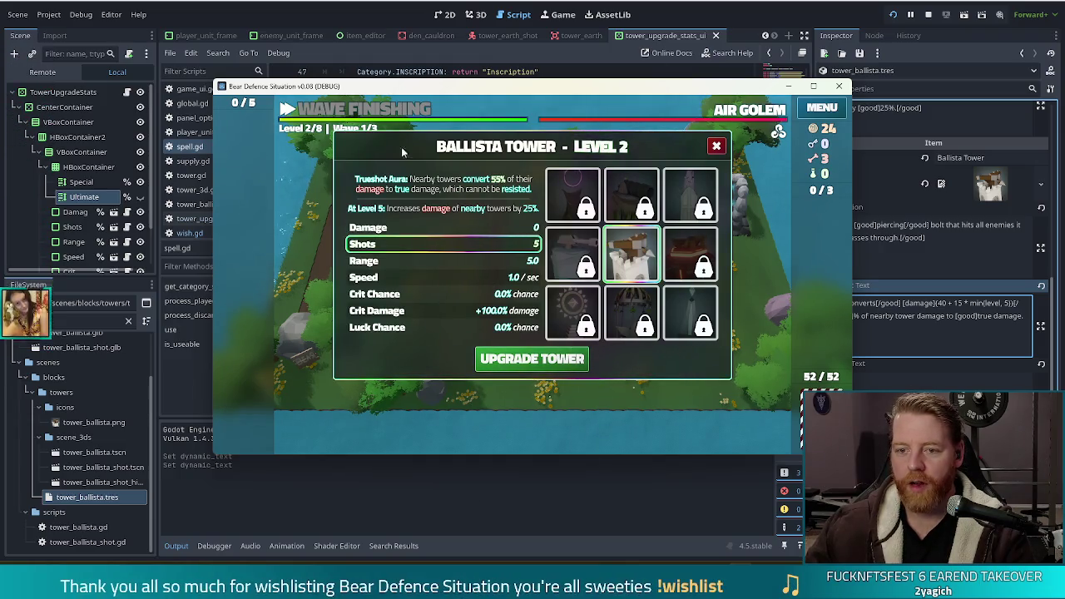
click(533, 363)
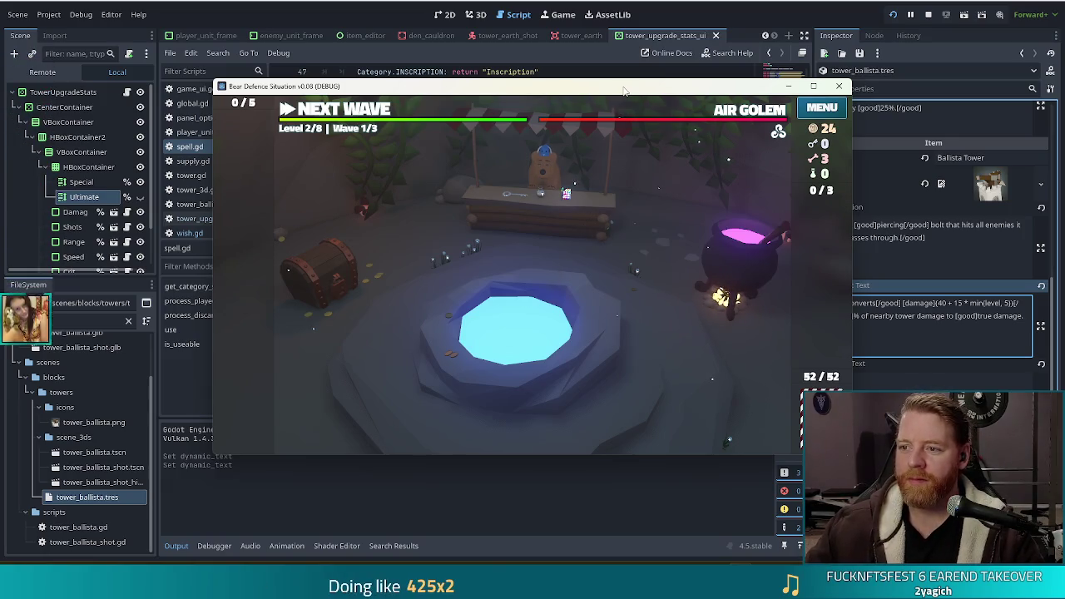
drag(624, 89, 578, 77)
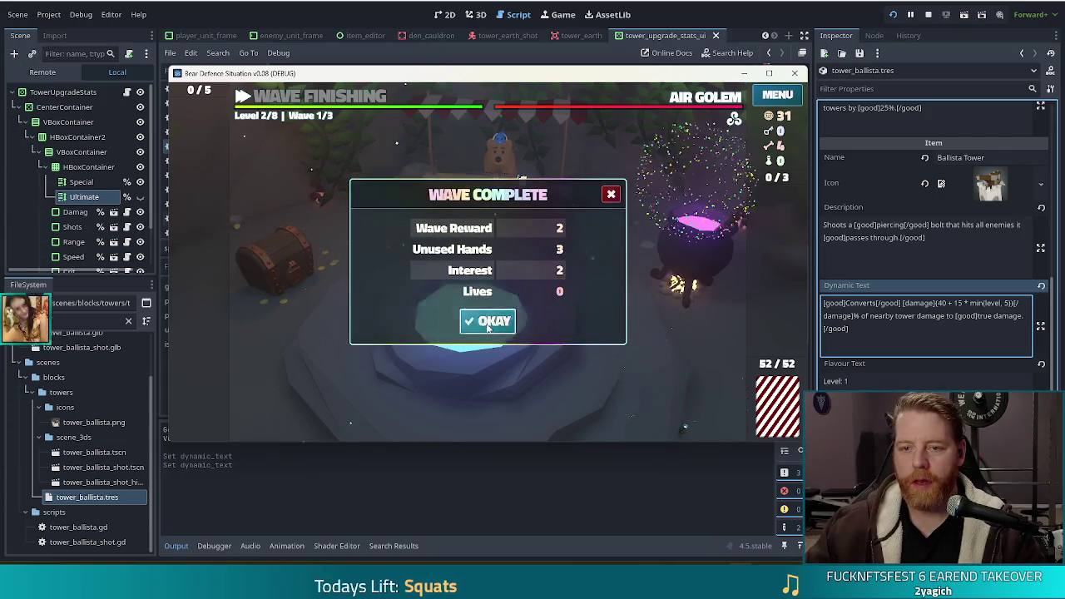
- Dismiss each wave result and play on until the Ballista's Level 3 upgrade panel opens
click(488, 324)
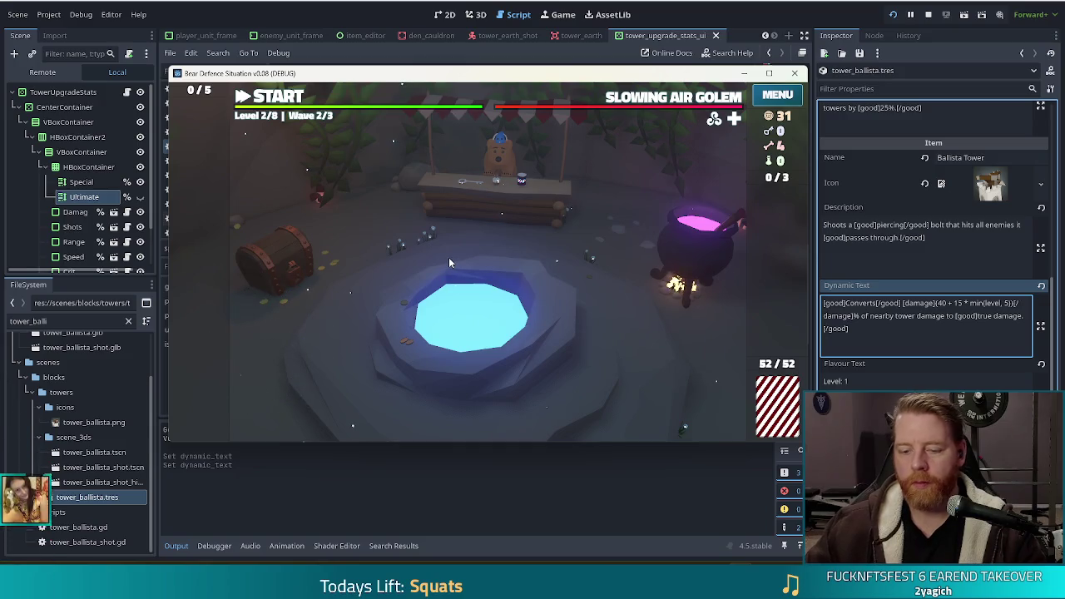
click(488, 324)
click(488, 324)
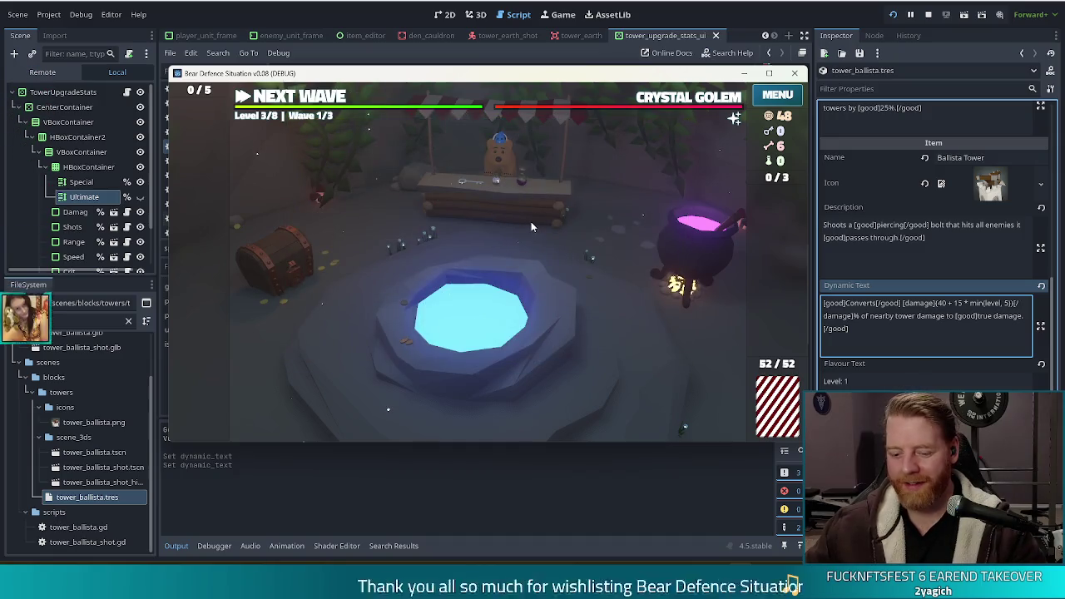
click(492, 319)
click(489, 321)
click(486, 324)
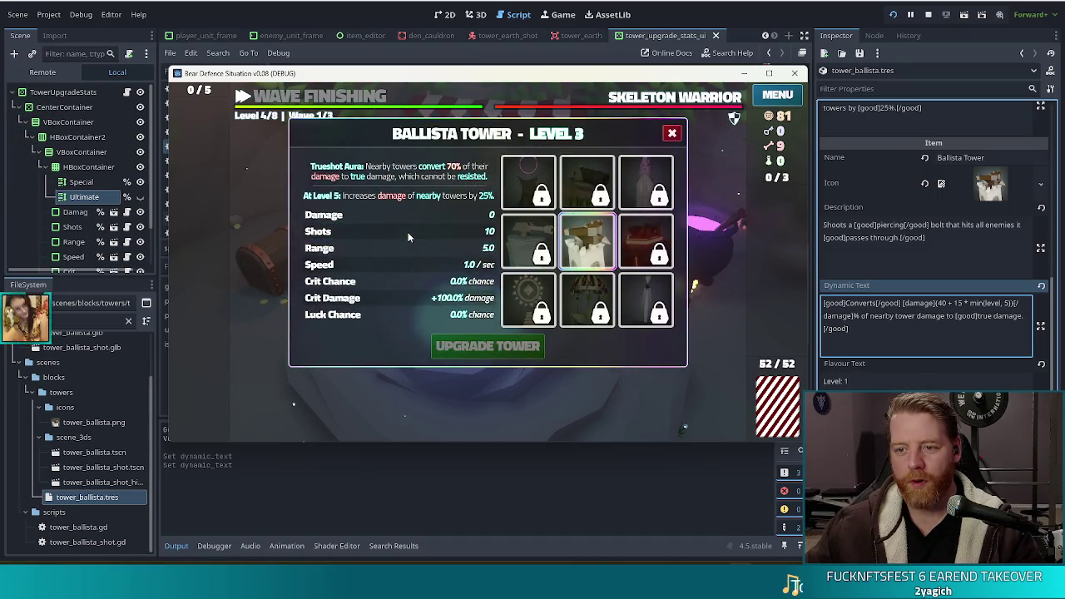
- Finish level 4's waves and bring up the Ballista Tower level 5 upgrade
mouse_move(620, 243)
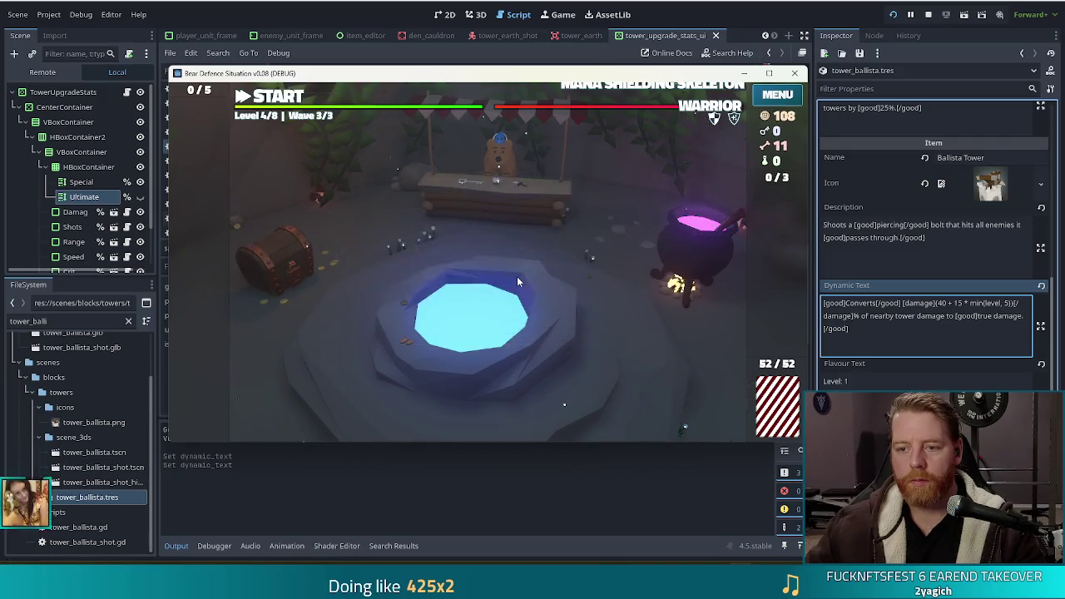
click(524, 275)
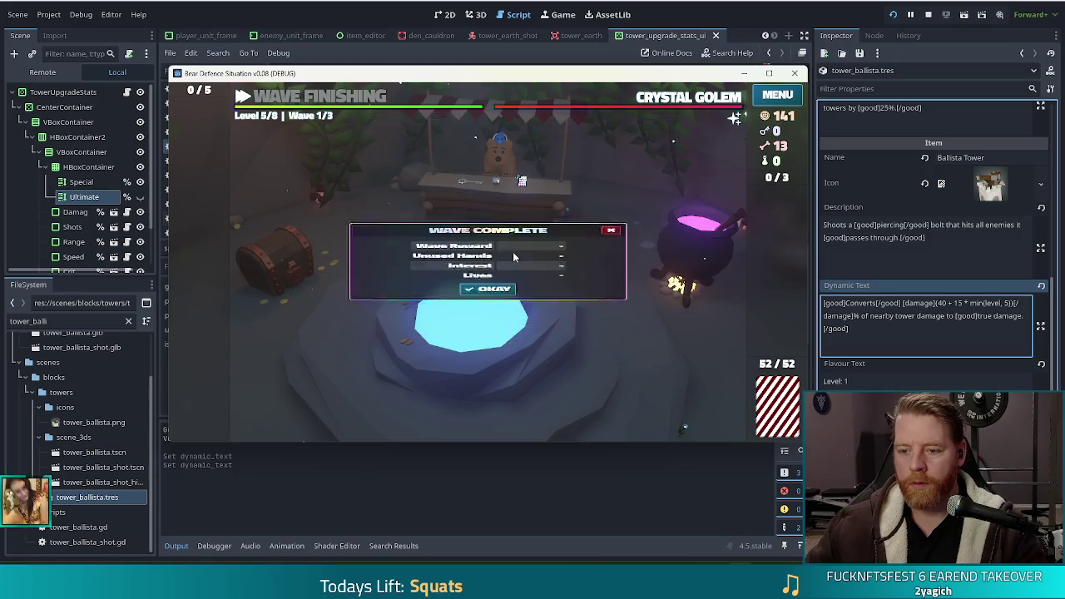
- Dismiss level 5's wave-complete summaries until the Ballista Tower Level 6 upgrade appears
click(488, 321)
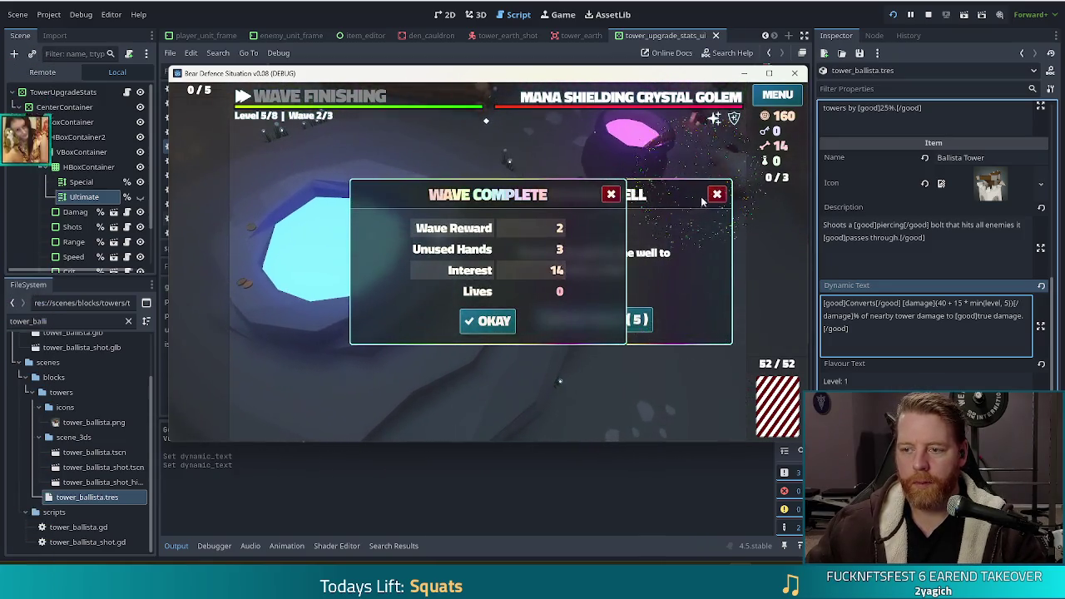
click(717, 194)
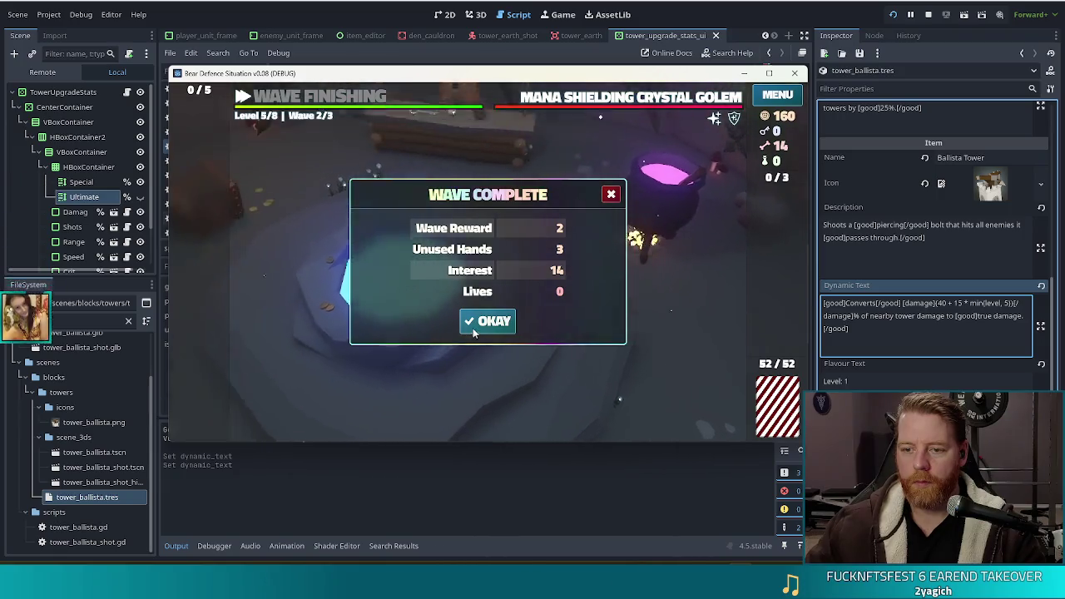
click(489, 320)
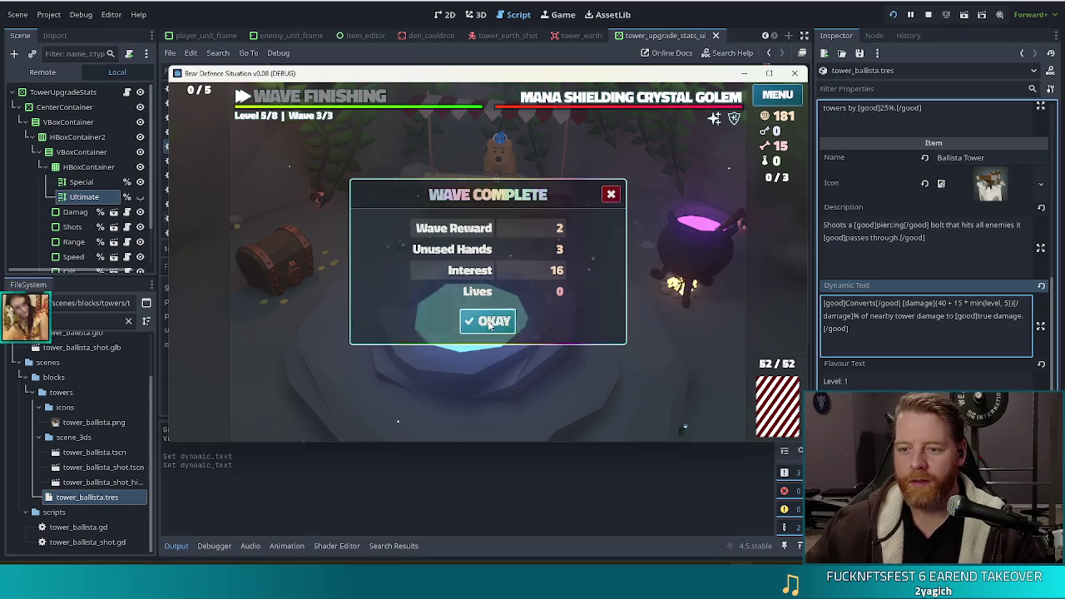
click(488, 320)
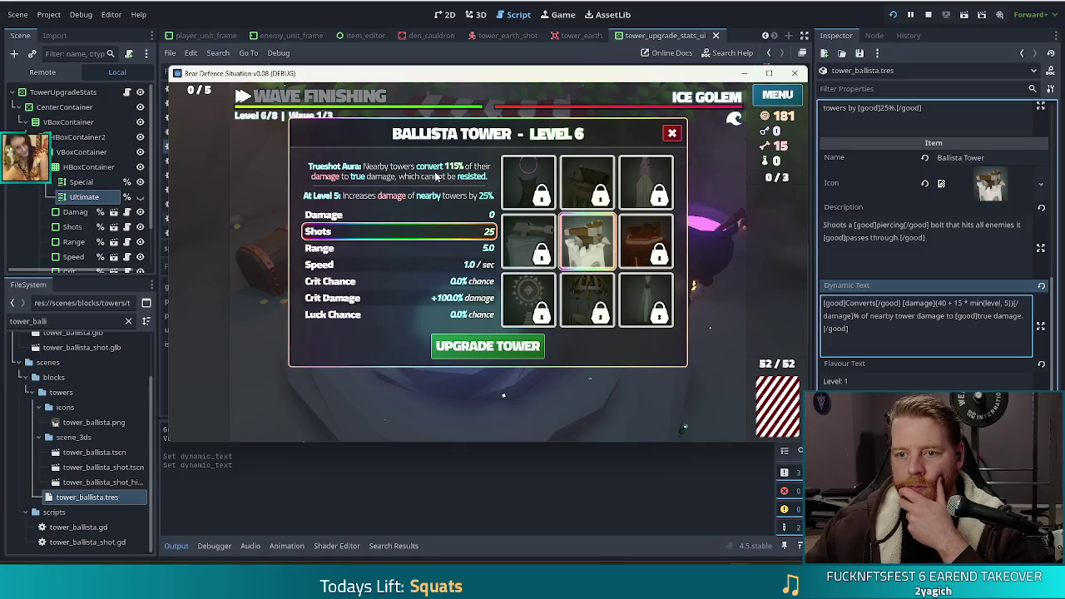
- Scroll the Inspector up to the Special and Ultimate String properties and bring the editor forward
scroll(905, 343, up, 4)
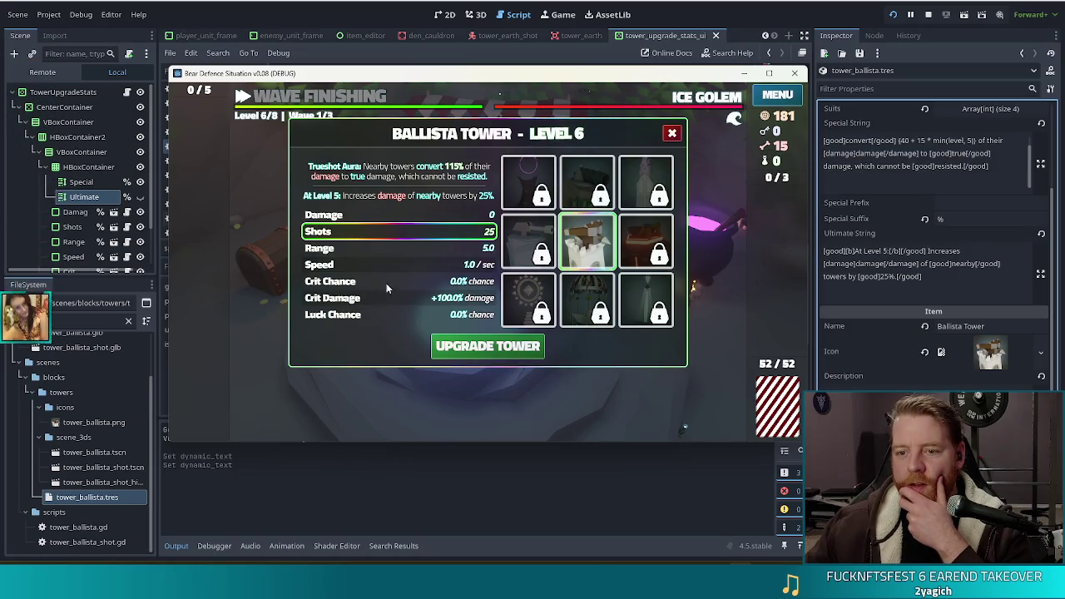
click(436, 46)
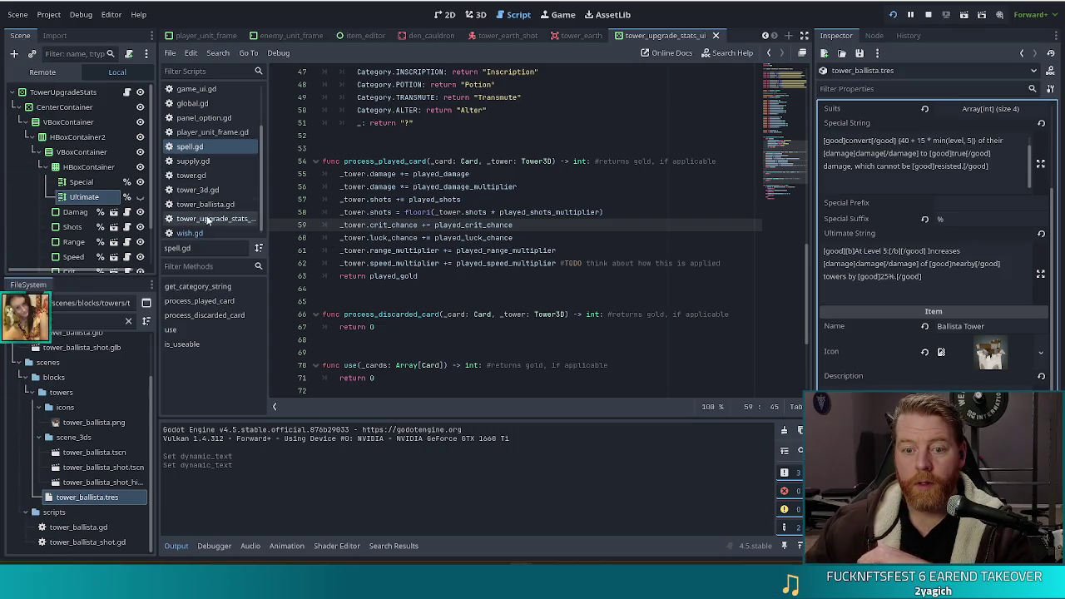
- Open tower_upgrade_stats_ui.gd and jump to get_special_string's definition in tower.gd
click(211, 218)
scroll(494, 301, down, 9)
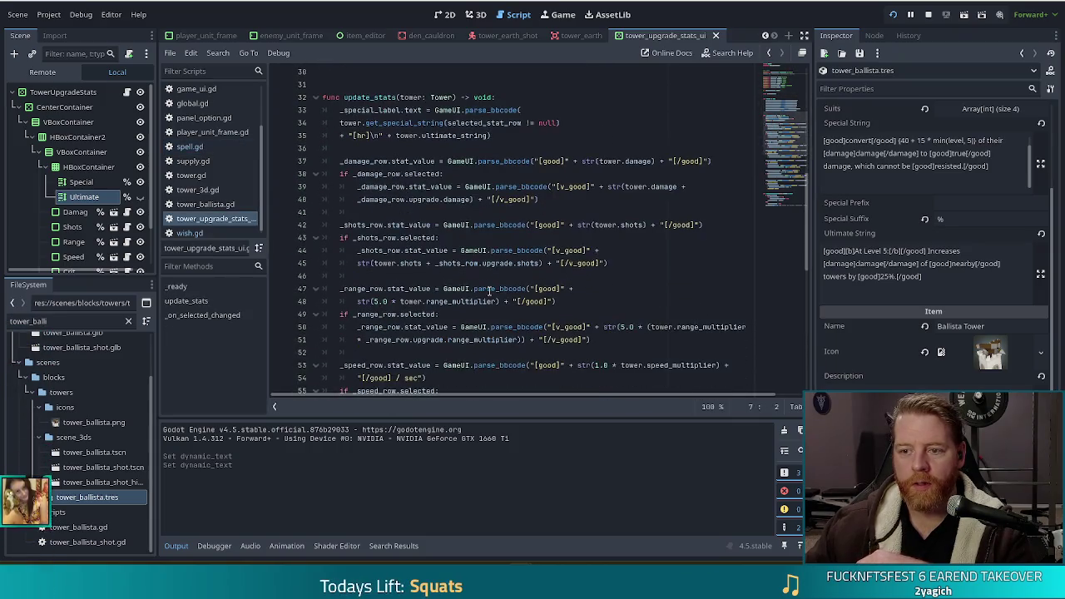
ctrl+click(402, 122)
scroll(515, 327, down, 2)
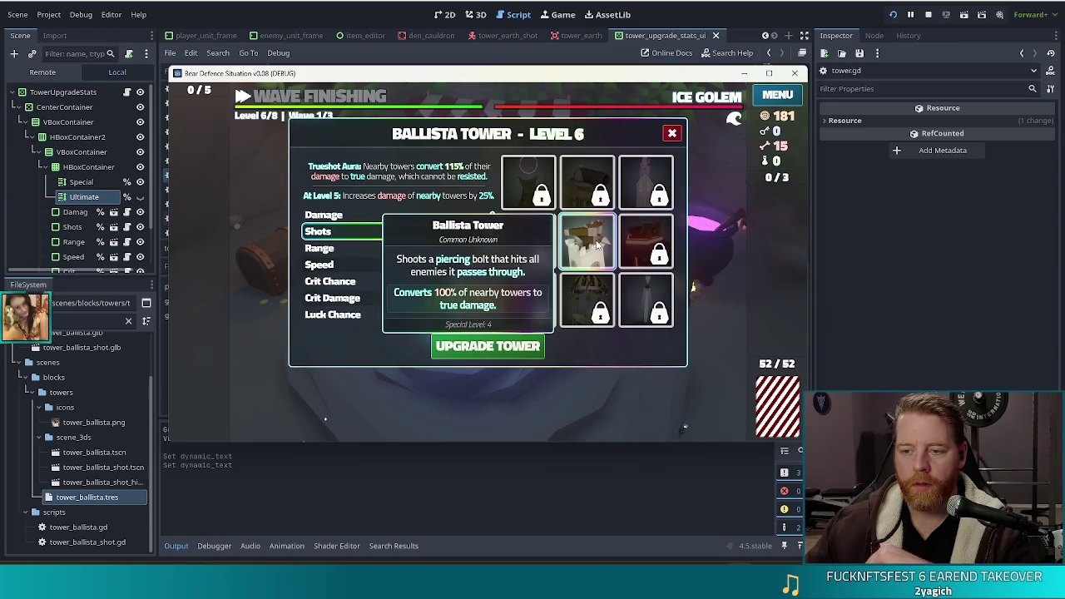
- Check the Ice and Ballista towers' upgrade details, then stop the game with F8
click(545, 242)
click(587, 241)
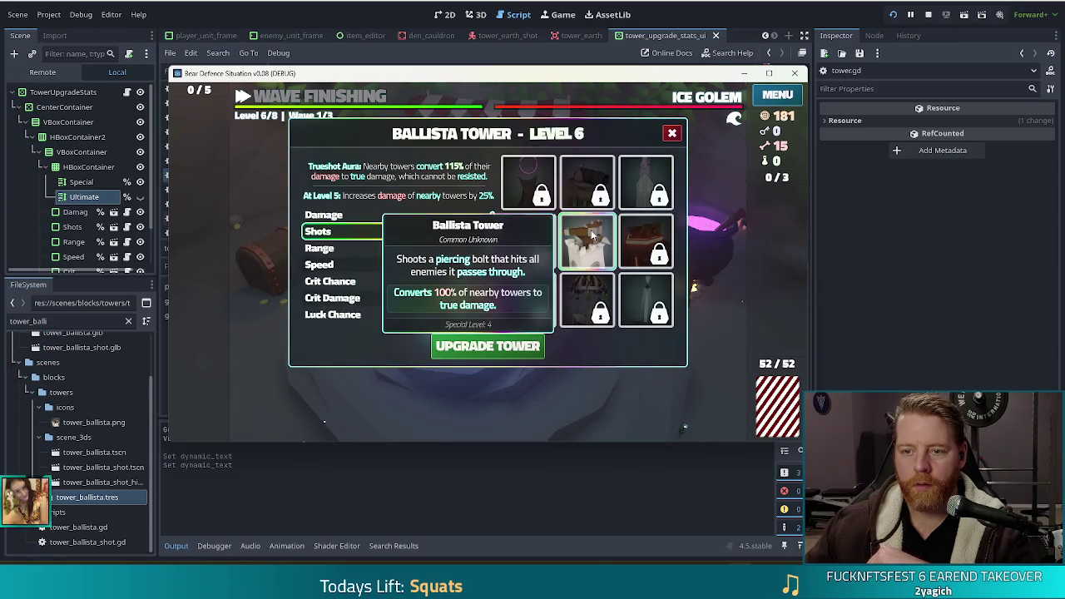
click(538, 239)
click(587, 241)
key(F8)
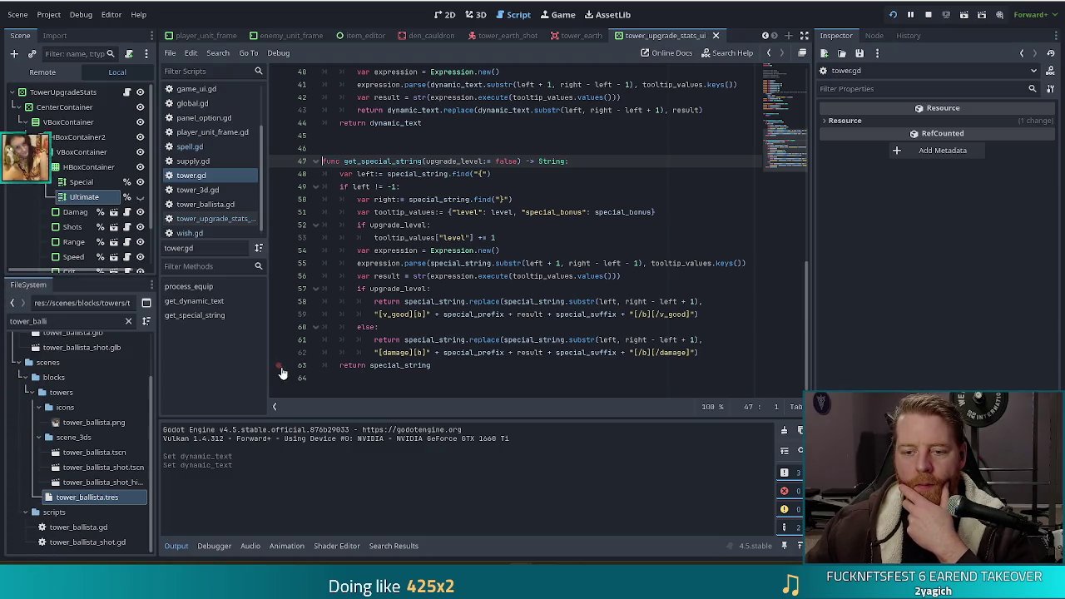
- Set a line-57 breakpoint, then open the Ice Tower's details in-game to hit it and continue
click(279, 288)
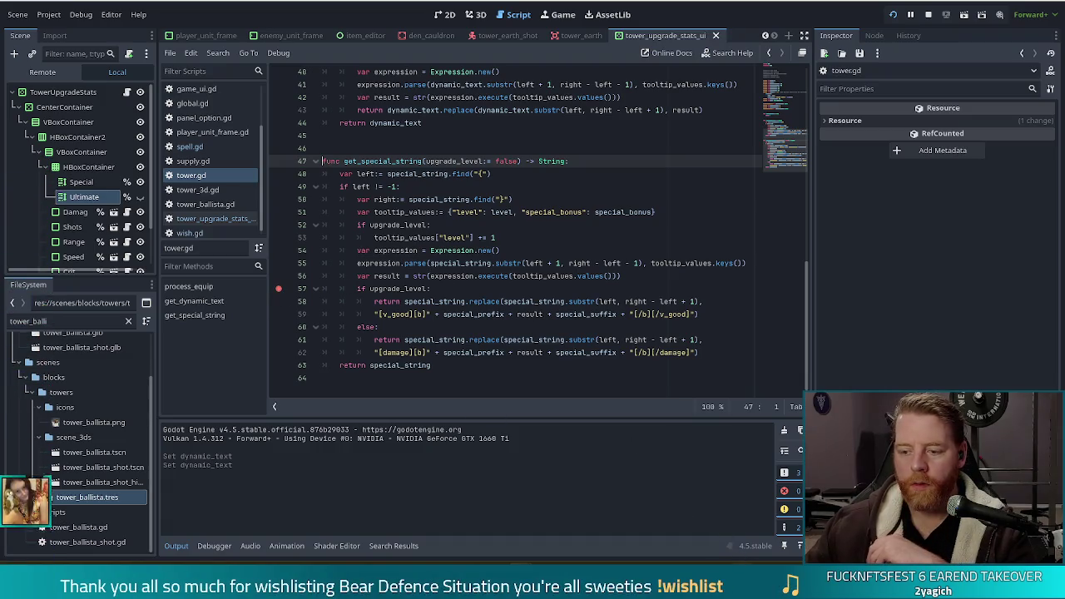
click(750, 530)
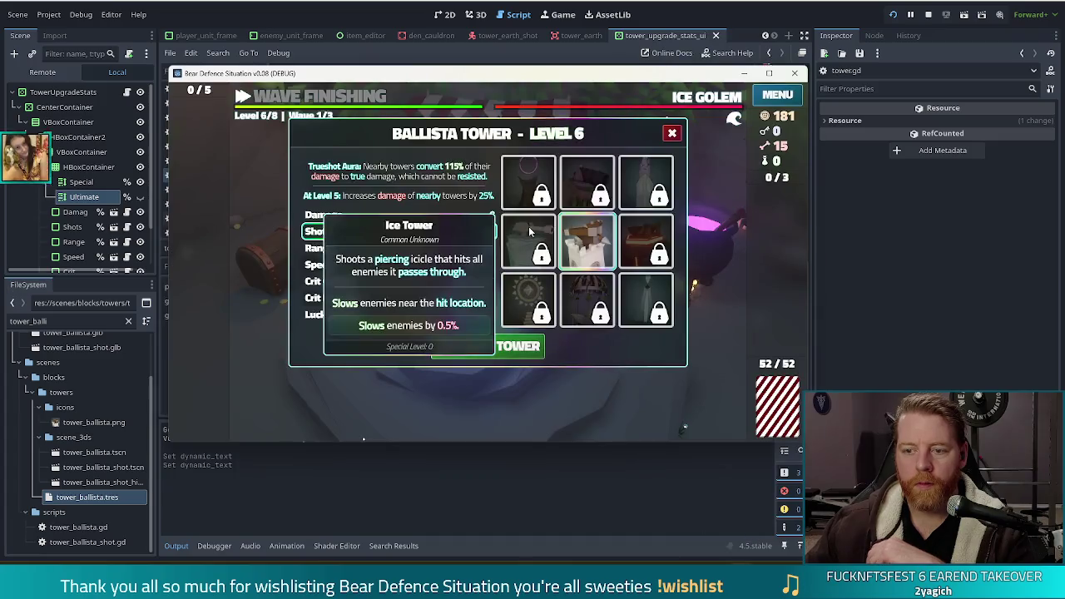
click(573, 235)
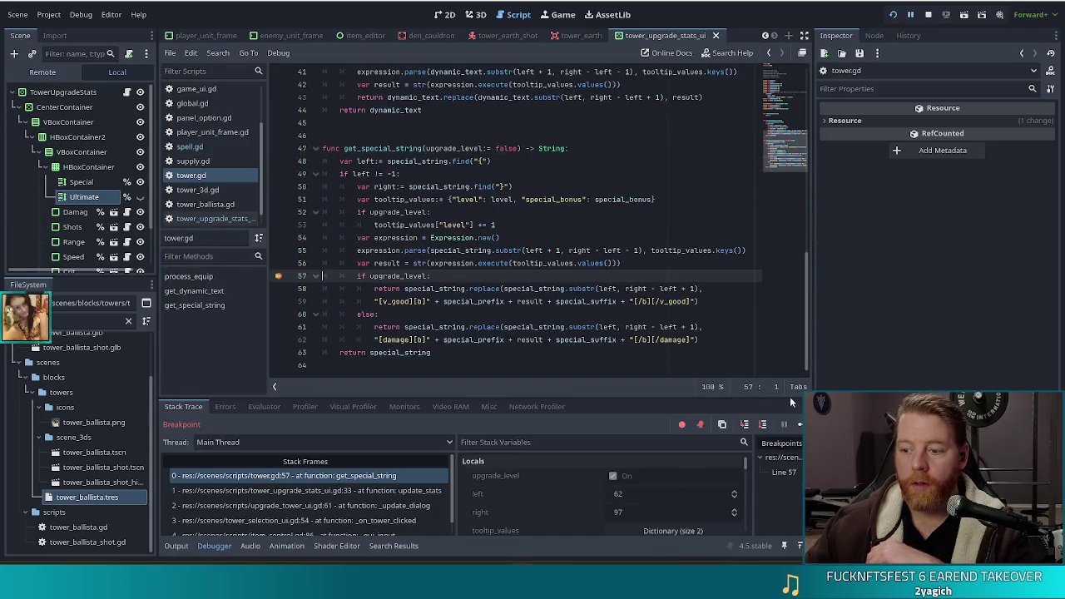
click(799, 424)
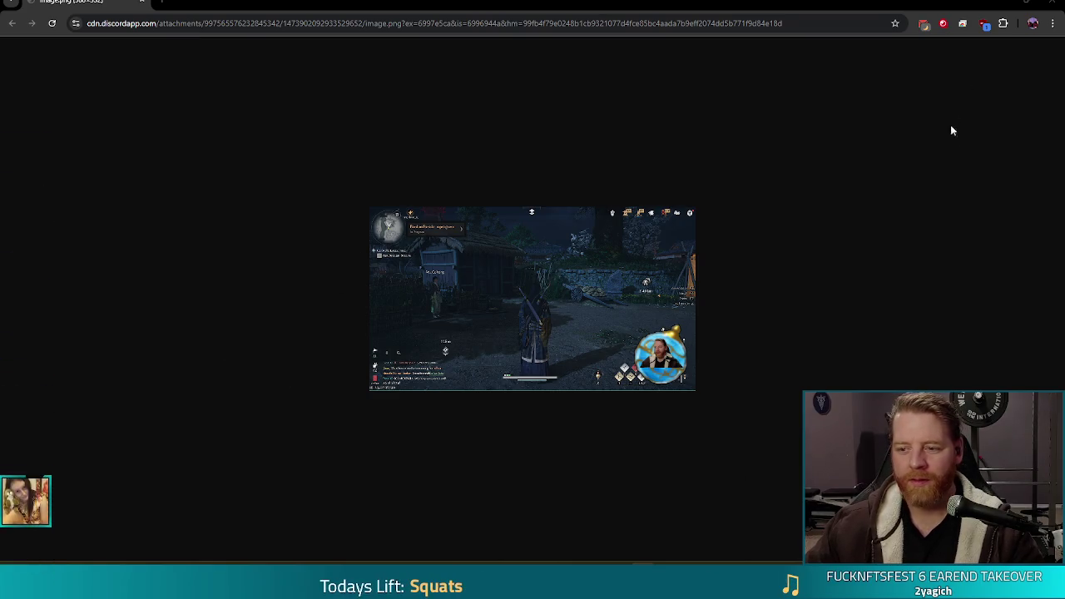
- Switch from Chrome back to the Godot editor paused at the line-57 breakpoint
key(alt+Tab)
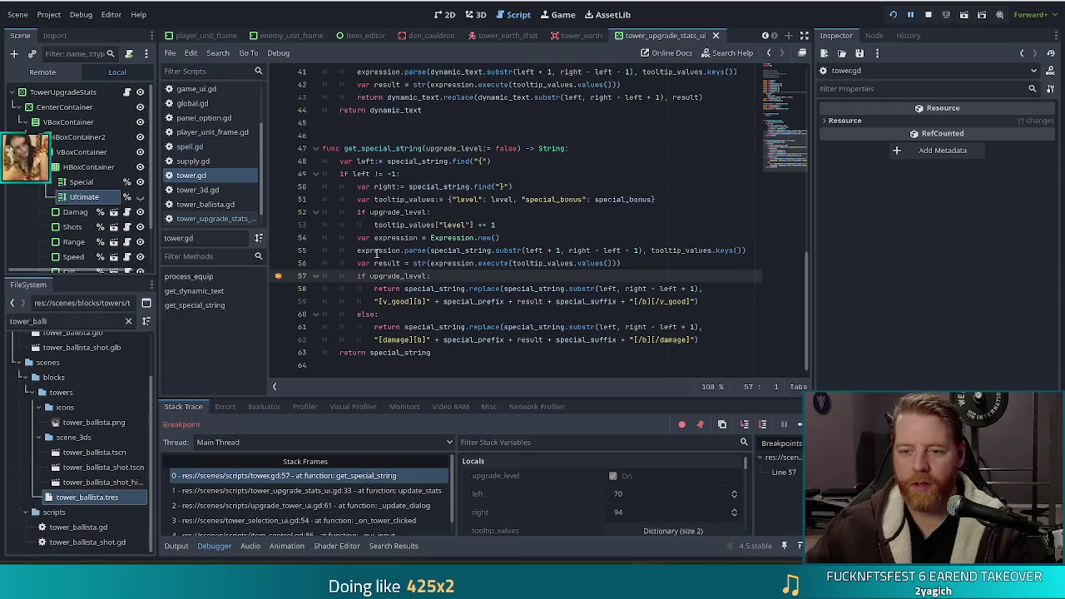
click(507, 238)
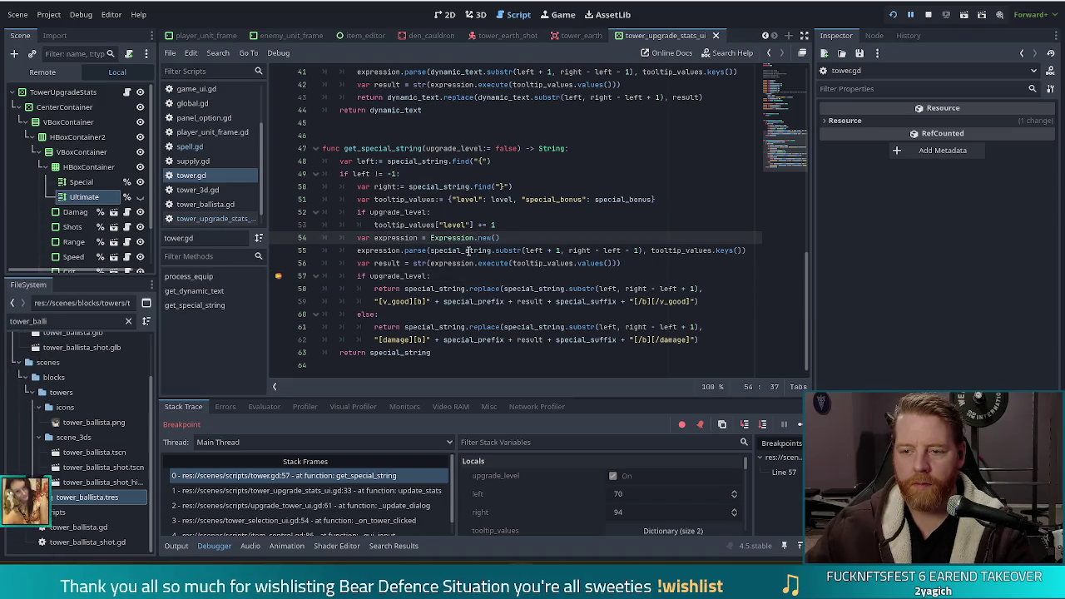
mouse_move(468, 250)
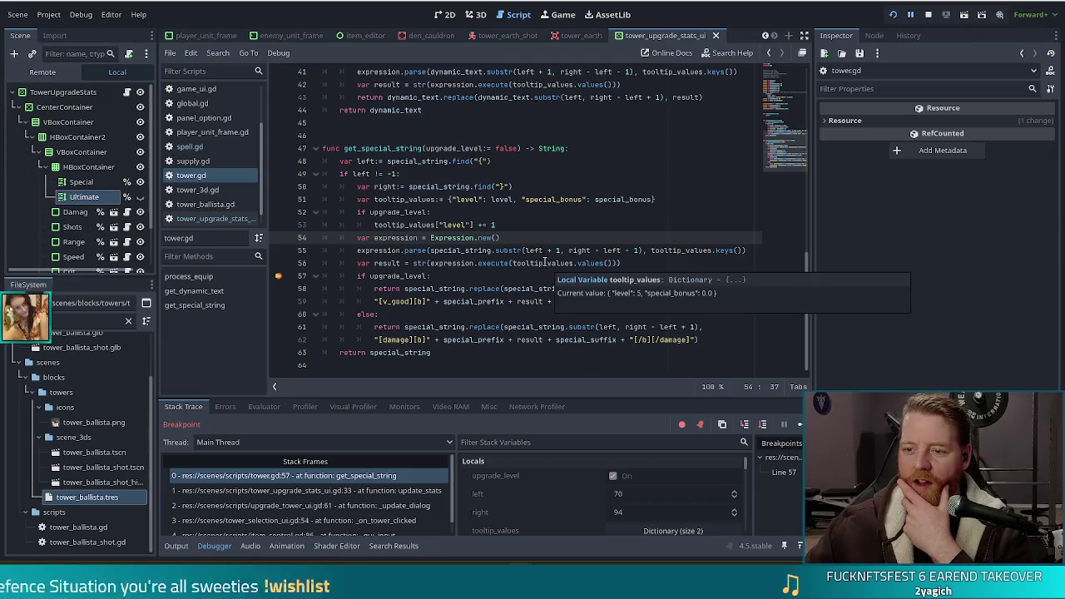
mouse_move(546, 264)
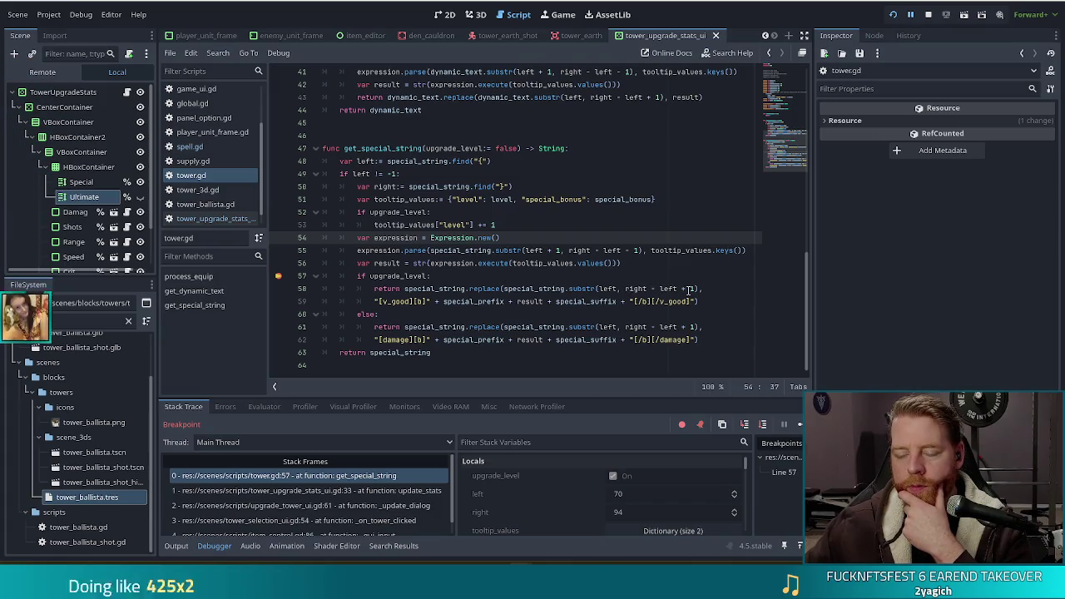
click(690, 288)
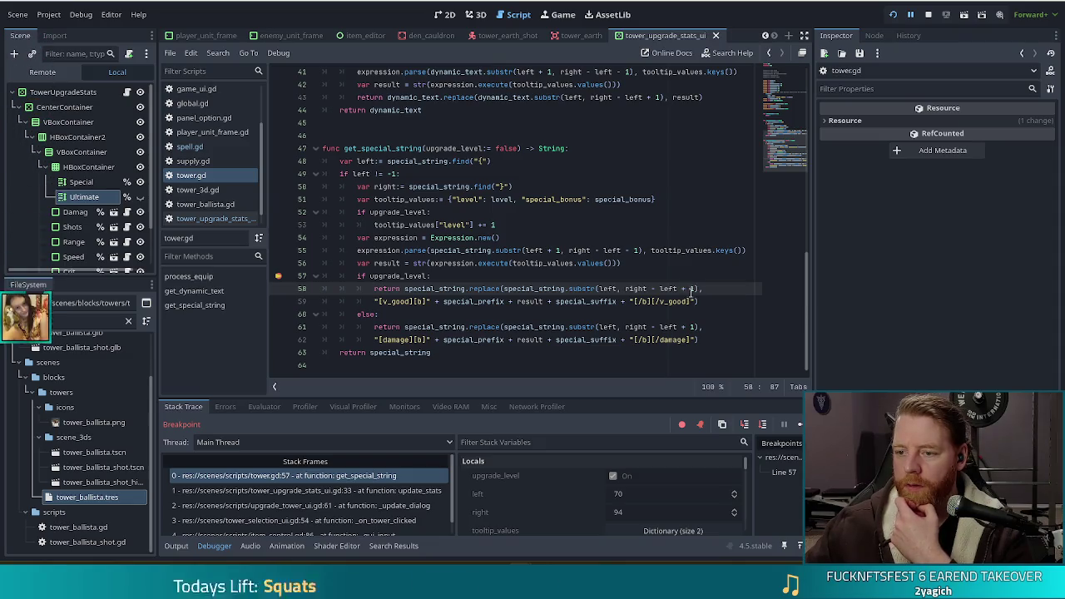
drag(703, 288, 605, 289)
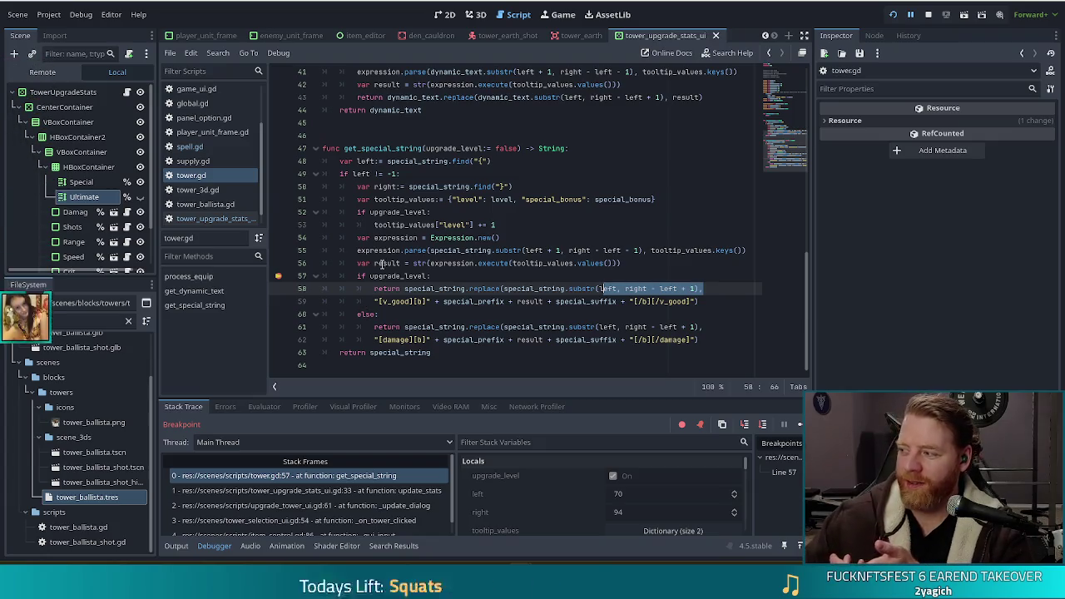
mouse_move(381, 263)
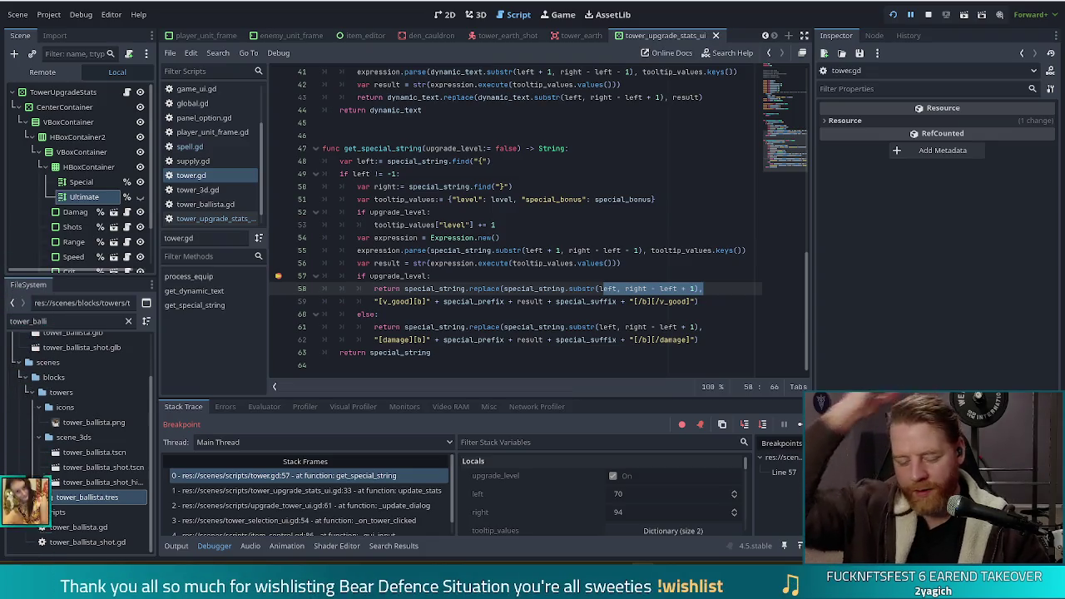
click(649, 288)
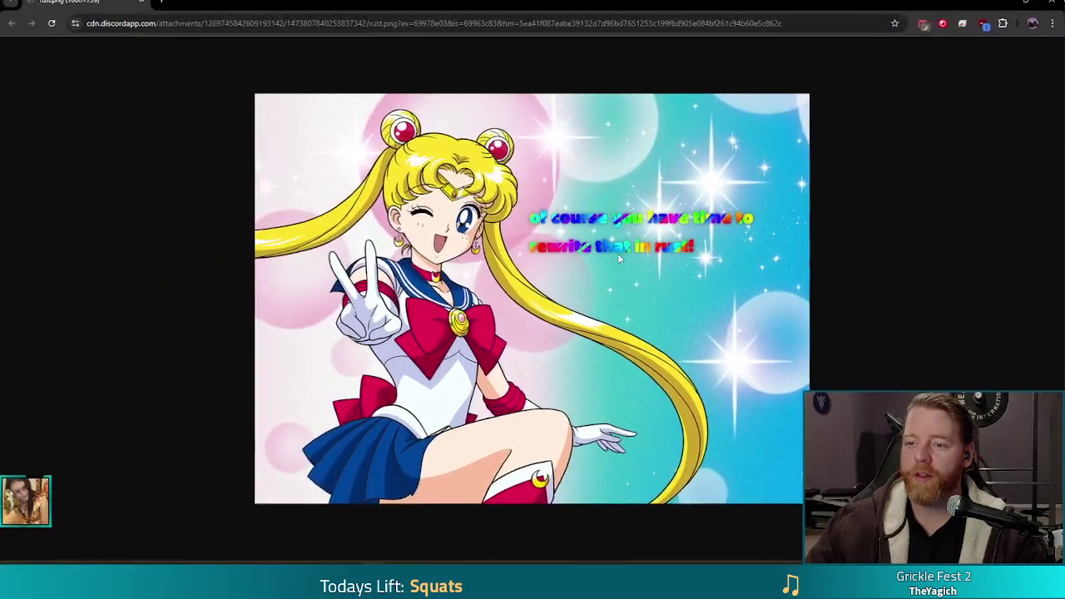
- Scroll around the enlarged rust meme in Chrome, then switch back to Godot
ctrl+scroll(747, 224, up, 5)
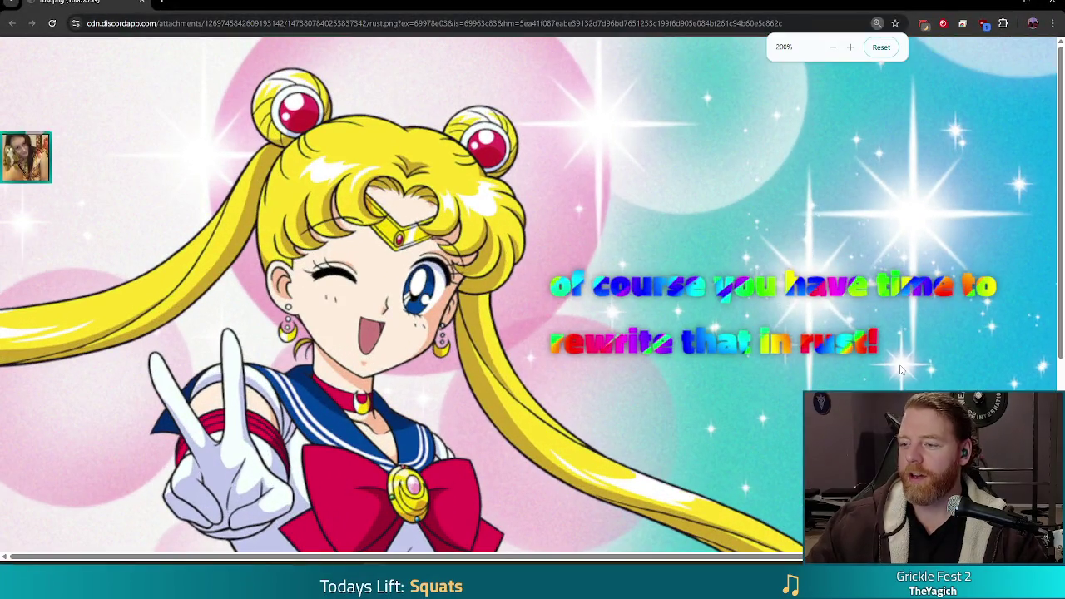
scroll(747, 225, down, 1)
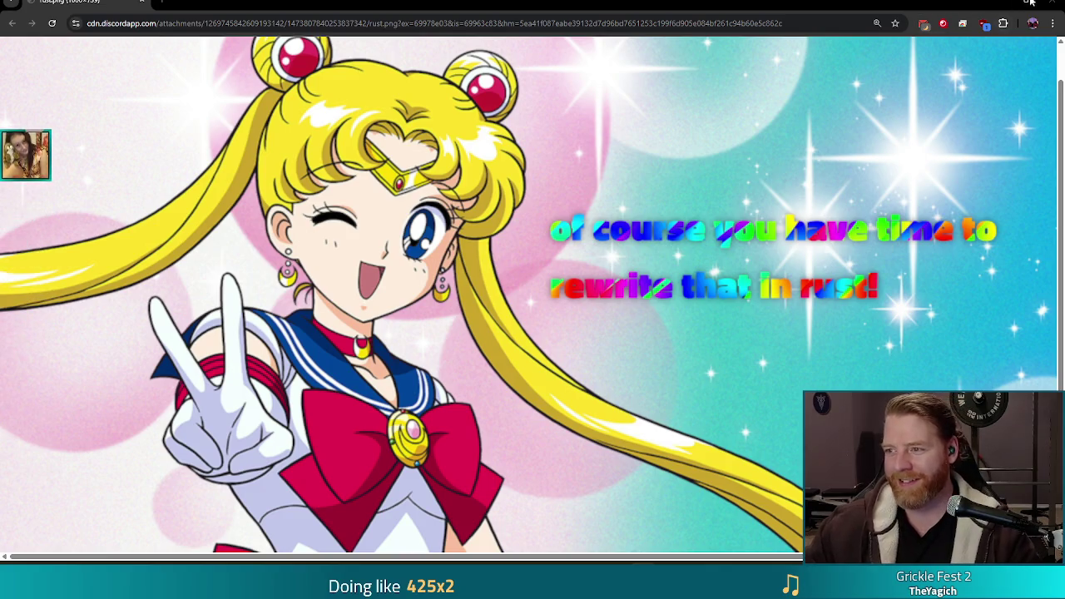
key(alt+Tab)
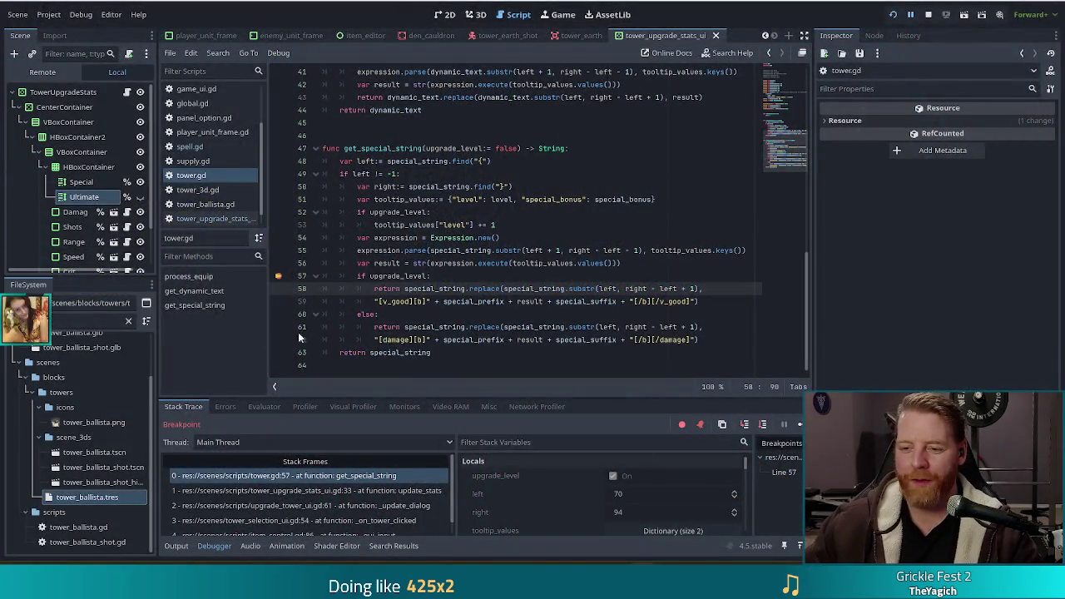
- Compare the substr calls on lines 58, 59 and 61, checking the right-minus-left length
drag(659, 288, 647, 288)
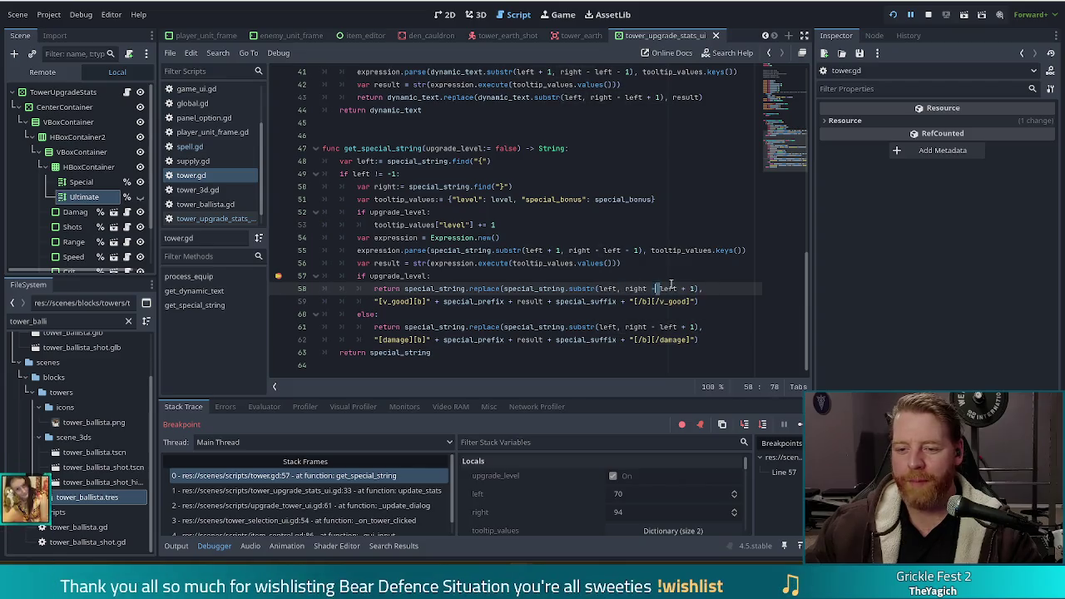
click(701, 301)
click(710, 327)
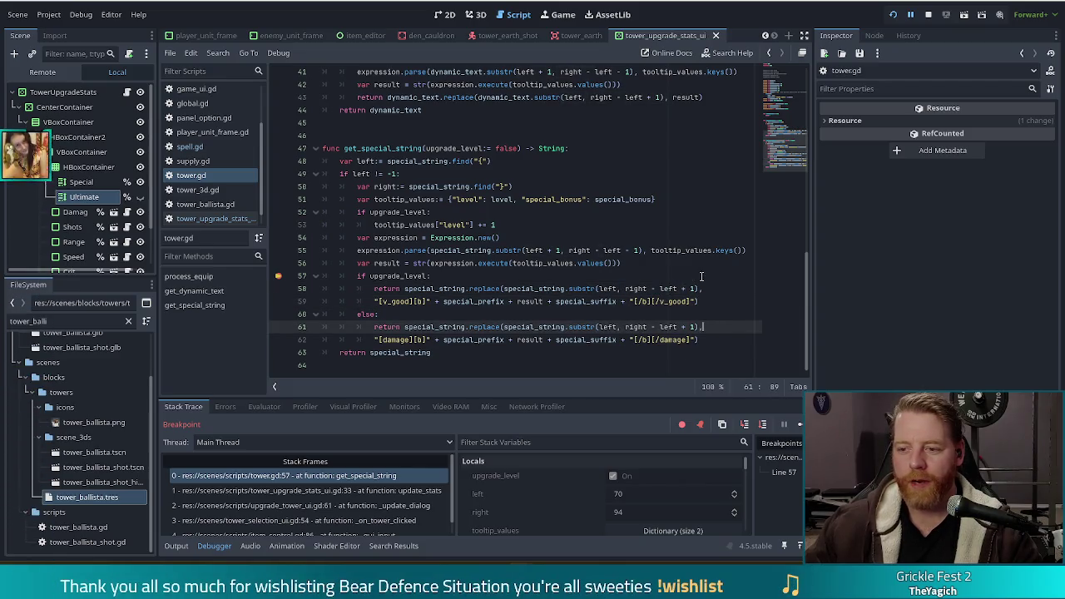
click(705, 287)
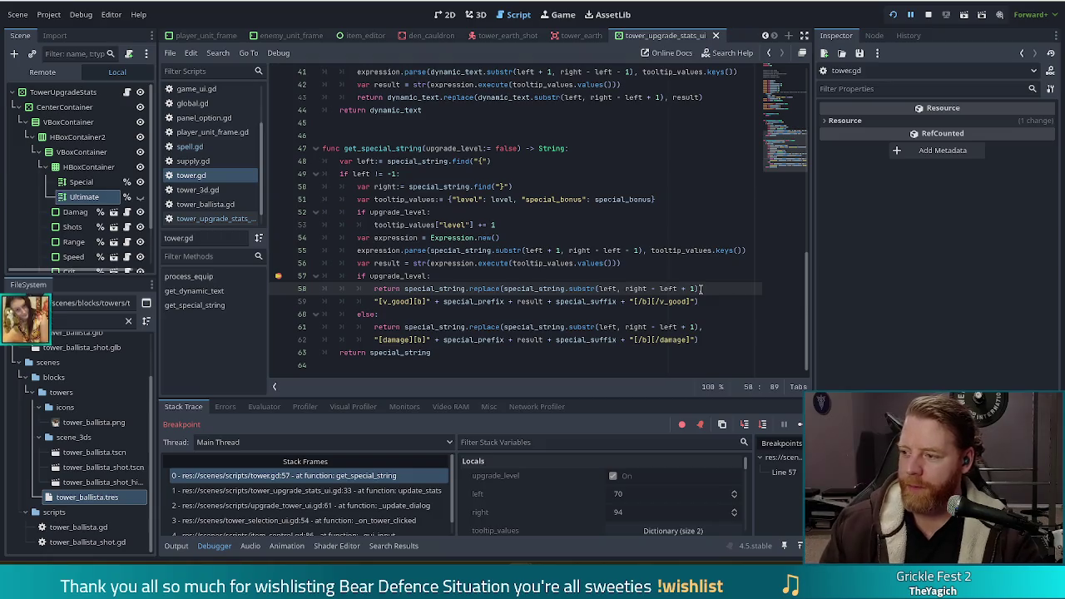